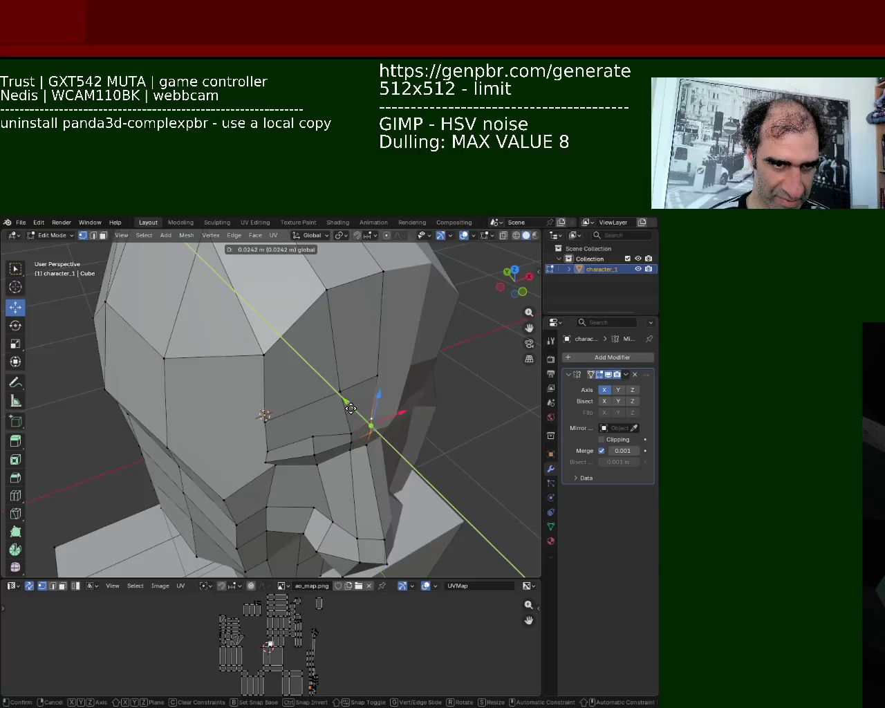
Reposition a head vertex, then move it again locked to the Y axis
{"action": "left_click", "coordinate": [350, 409]}
{"action": "key", "text": "g"}
{"action": "key", "text": "y"}
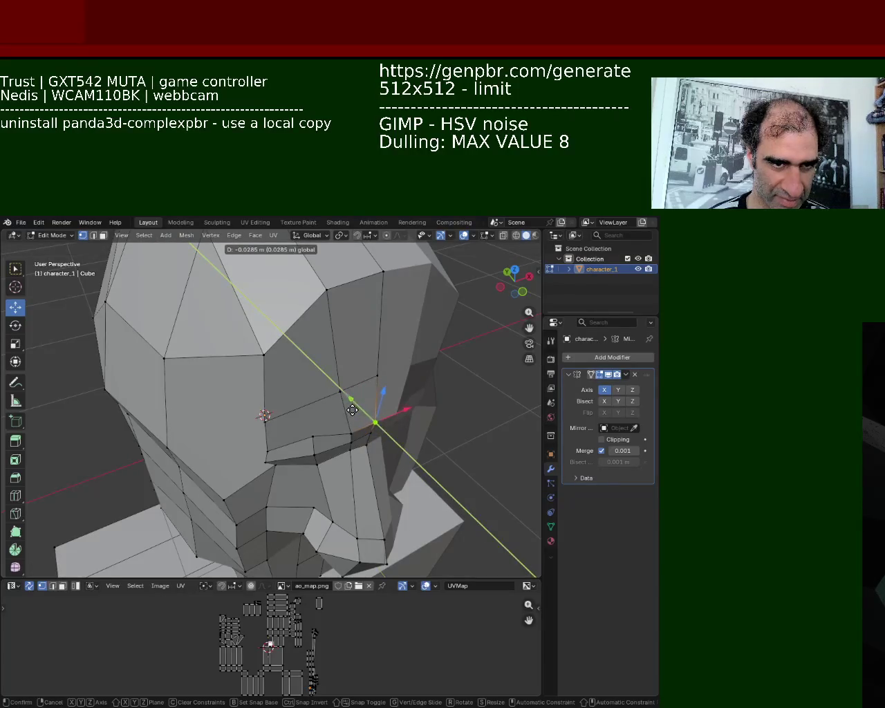
{"action": "left_click", "coordinate": [352, 410]}
Raise another head vertex, abandoning an attempted sideways X move
{"action": "mouse_move", "coordinate": [352, 410]}
{"action": "middle_mouse_down"}
{"action": "mouse_move", "coordinate": [316, 327]}
{"action": "mouse_move", "coordinate": [346, 362]}
{"action": "middle_mouse_up"}
{"action": "left_click", "coordinate": [326, 467]}
{"action": "mouse_move", "coordinate": [326, 468]}
{"action": "middle_mouse_down"}
{"action": "mouse_move", "coordinate": [275, 472]}
{"action": "mouse_move", "coordinate": [297, 442]}
{"action": "middle_mouse_up"}
{"action": "key", "text": "g"}
{"action": "key", "text": "x"}
{"action": "key", "text": "Escape"}
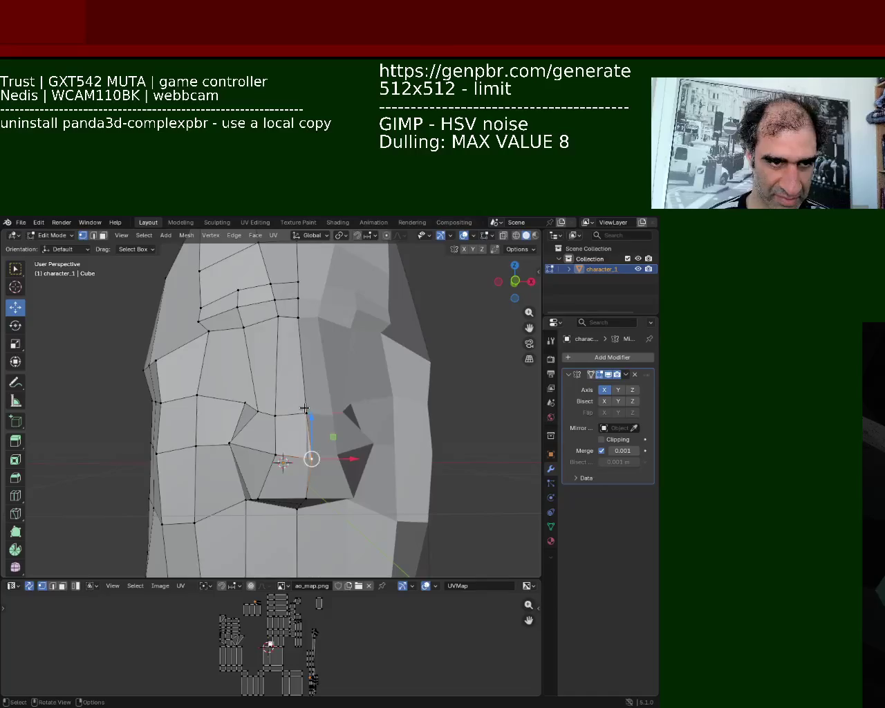
{"action": "key", "text": "g"}
{"action": "left_click", "coordinate": [305, 415]}
{"action": "mouse_move", "coordinate": [305, 415]}
{"action": "middle_mouse_down"}
{"action": "mouse_move", "coordinate": [353, 423]}
{"action": "mouse_move", "coordinate": [355, 451]}
{"action": "middle_mouse_up"}
Box-select nose faces, raise the dark face under the brow, and pull the nose vertex up-left
{"action": "key", "text": "b"}
{"action": "mouse_move", "coordinate": [363, 463]}
{"action": "left_mouse_down"}
{"action": "mouse_move", "coordinate": [275, 402]}
{"action": "mouse_move", "coordinate": [284, 408]}
{"action": "mouse_move", "coordinate": [327, 379]}
{"action": "left_mouse_up"}
{"action": "left_click", "coordinate": [380, 392]}
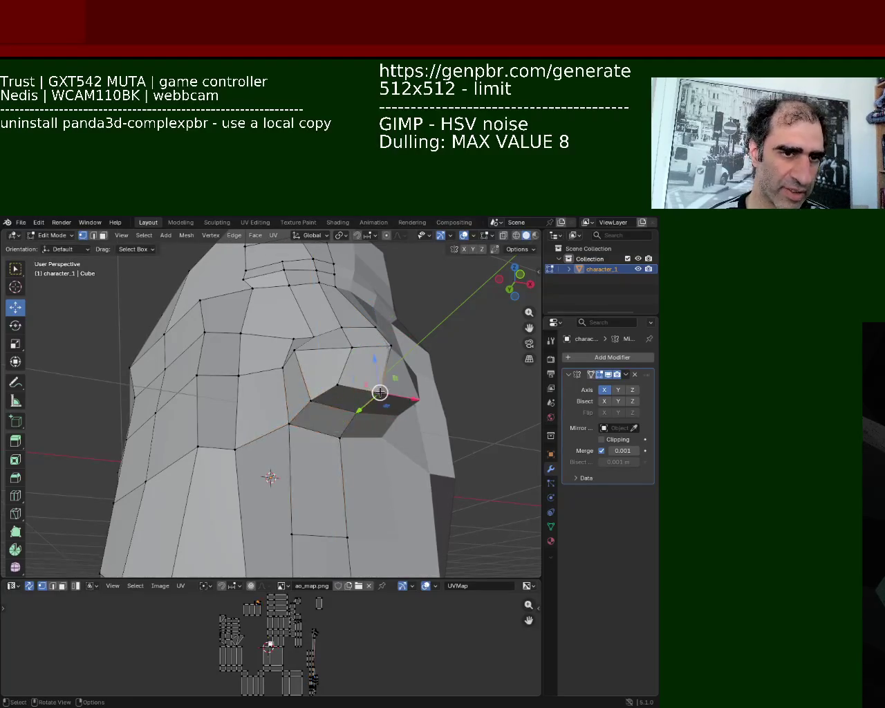
{"action": "left_click_drag", "start_coordinate": [379, 392], "coordinate": [385, 336]}
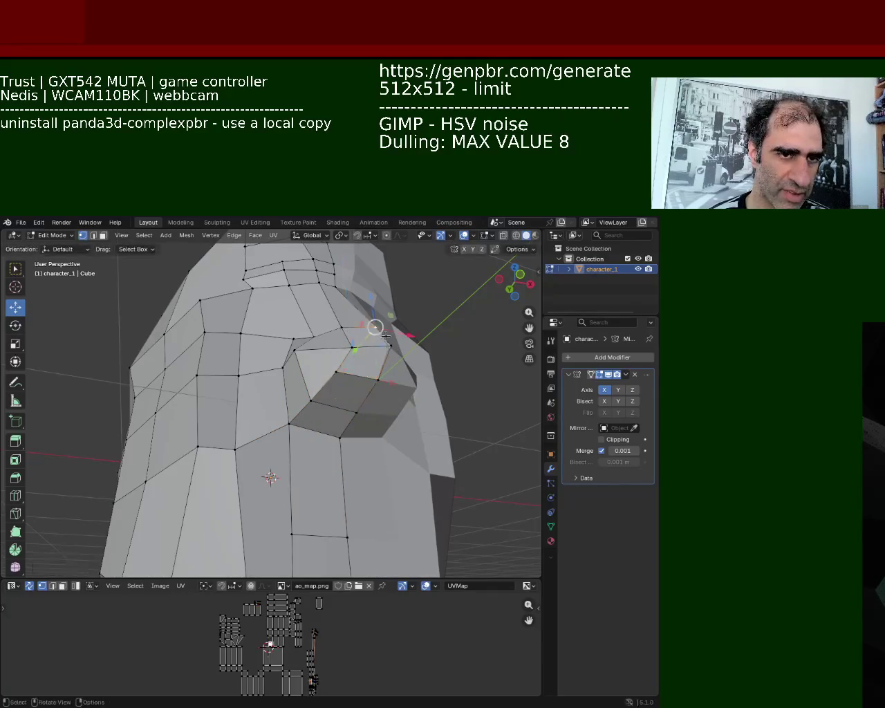
{"action": "middle_click_drag", "start_coordinate": [385, 336], "coordinate": [394, 494]}
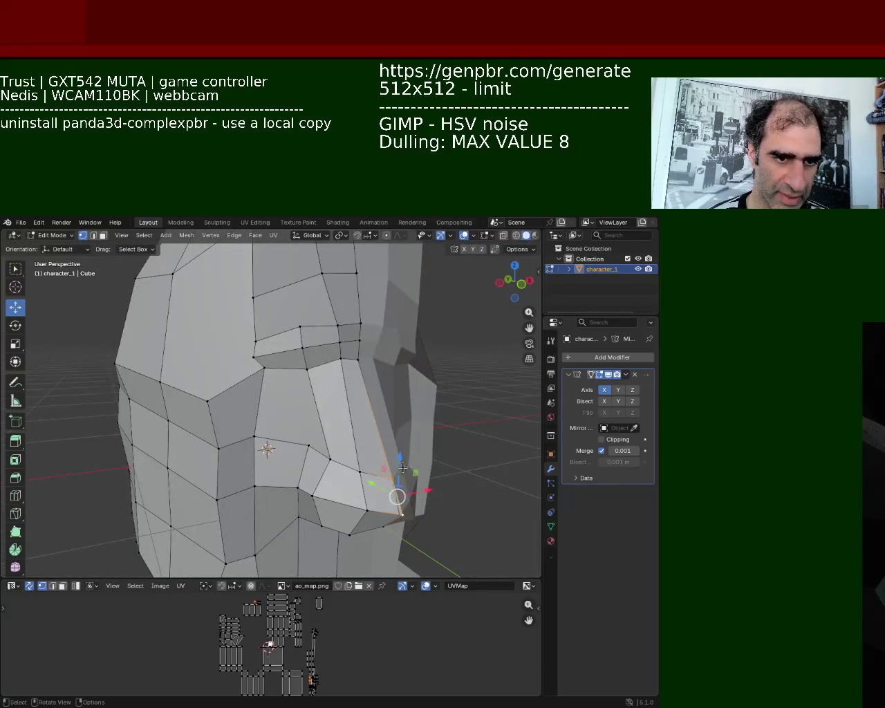
{"action": "left_click_drag", "start_coordinate": [402, 468], "coordinate": [360, 375]}
Subdivide the nose-side edge, trying and undoing a downward pull of the new vertex
{"action": "left_click", "coordinate": [358, 360]}
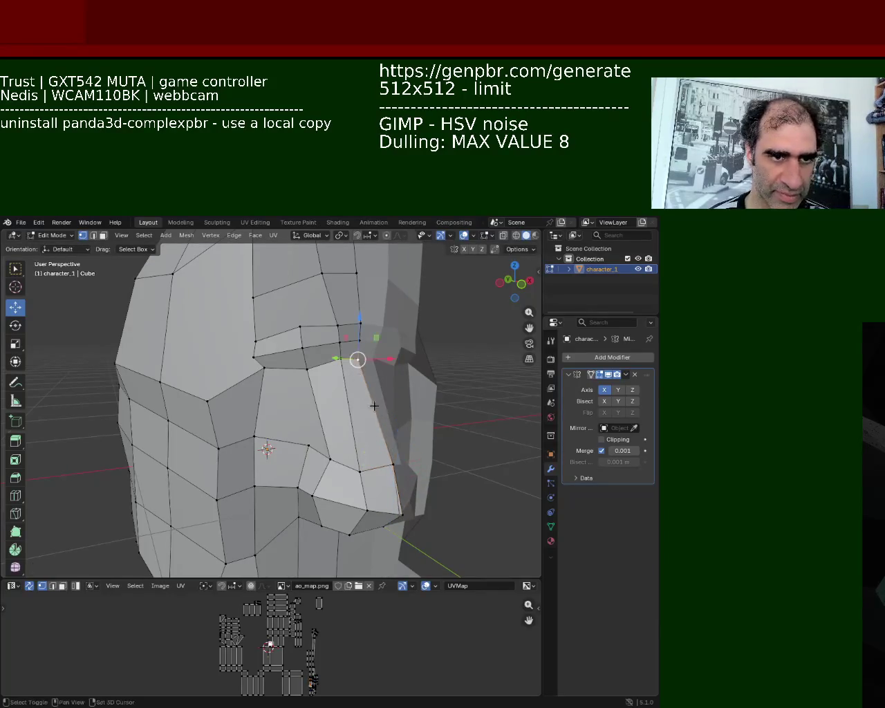
{"action": "left_click", "coordinate": [393, 464], "text": "shift"}
{"action": "right_click", "coordinate": [374, 410]}
{"action": "left_click", "coordinate": [374, 415]}
{"action": "left_click", "coordinate": [308, 370]}
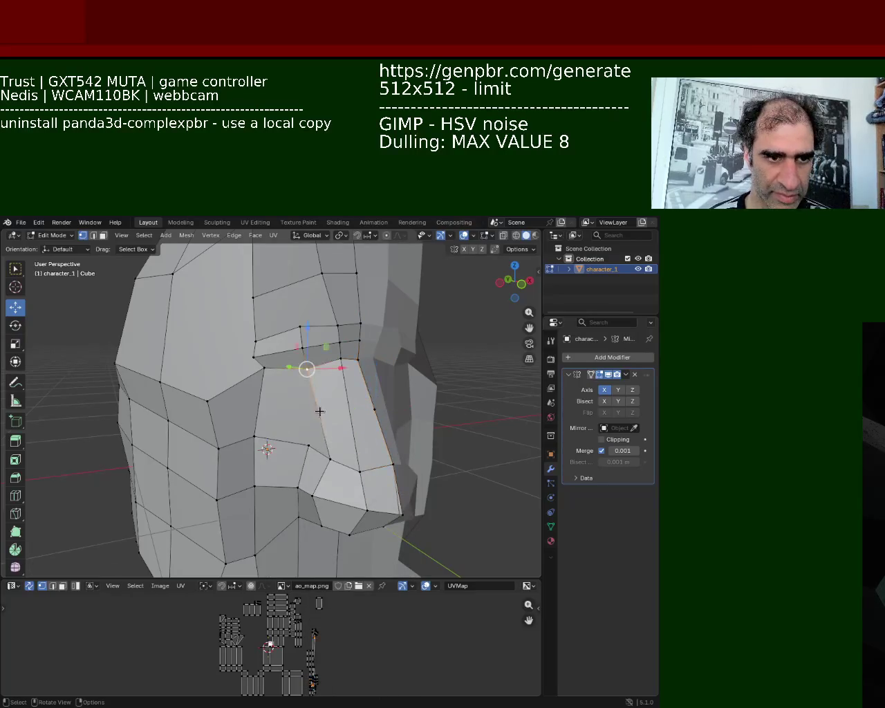
{"action": "left_click_drag", "start_coordinate": [320, 379], "coordinate": [331, 424]}
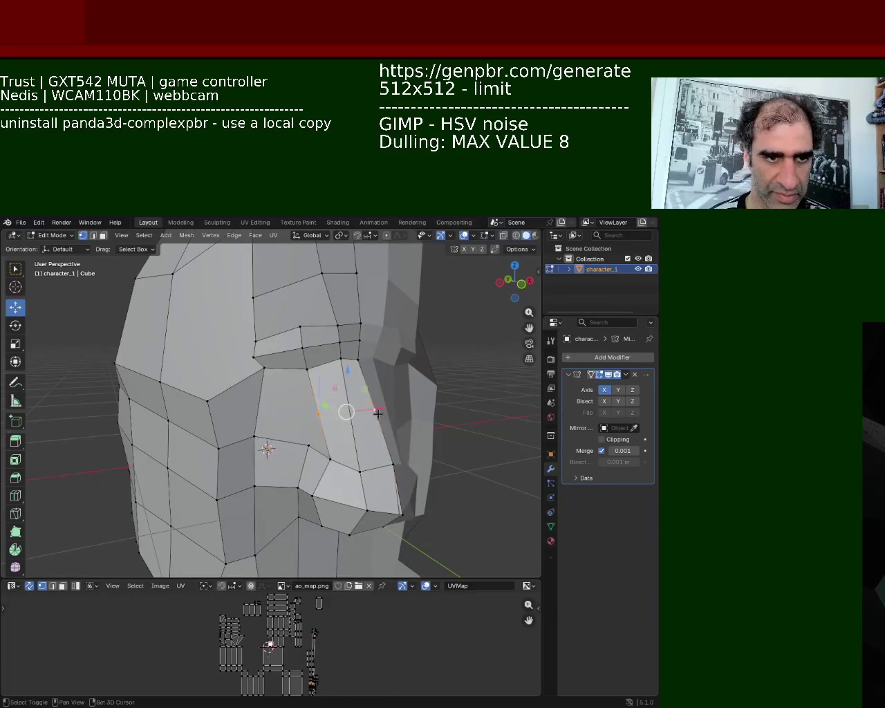
{"action": "key", "text": "ctrl+z"}
Move the upper nose-side vertex into place, select a brow vertex, and save character_1
{"action": "mouse_move", "coordinate": [385, 443]}
{"action": "middle_mouse_down"}
{"action": "mouse_move", "coordinate": [326, 451]}
{"action": "mouse_move", "coordinate": [288, 352]}
{"action": "mouse_move", "coordinate": [336, 438]}
{"action": "mouse_move", "coordinate": [332, 397]}
{"action": "middle_mouse_up"}
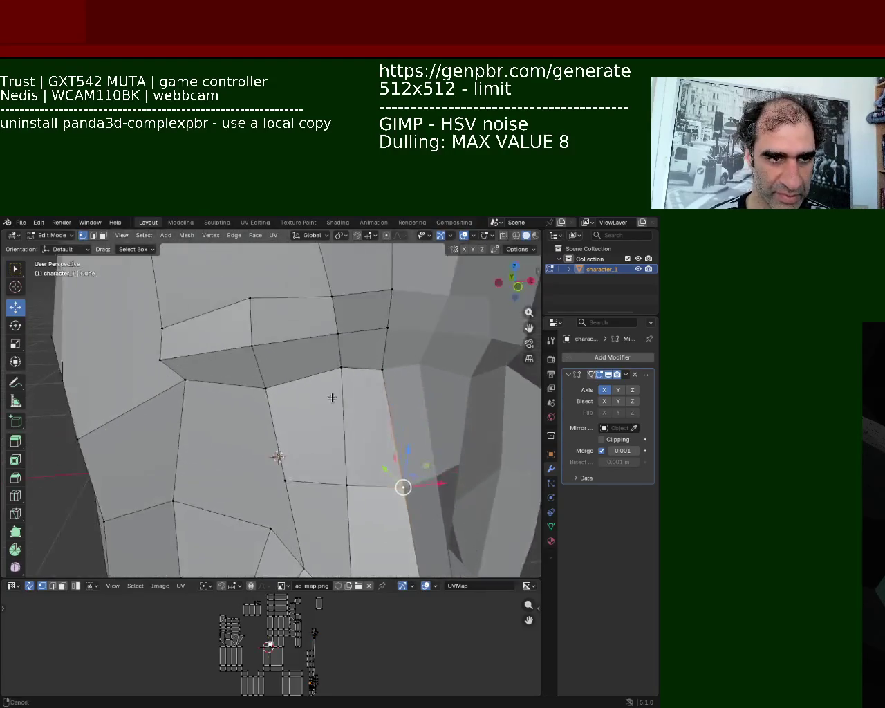
{"action": "left_click", "coordinate": [383, 368]}
{"action": "left_click_drag", "start_coordinate": [388, 310], "coordinate": [390, 325]}
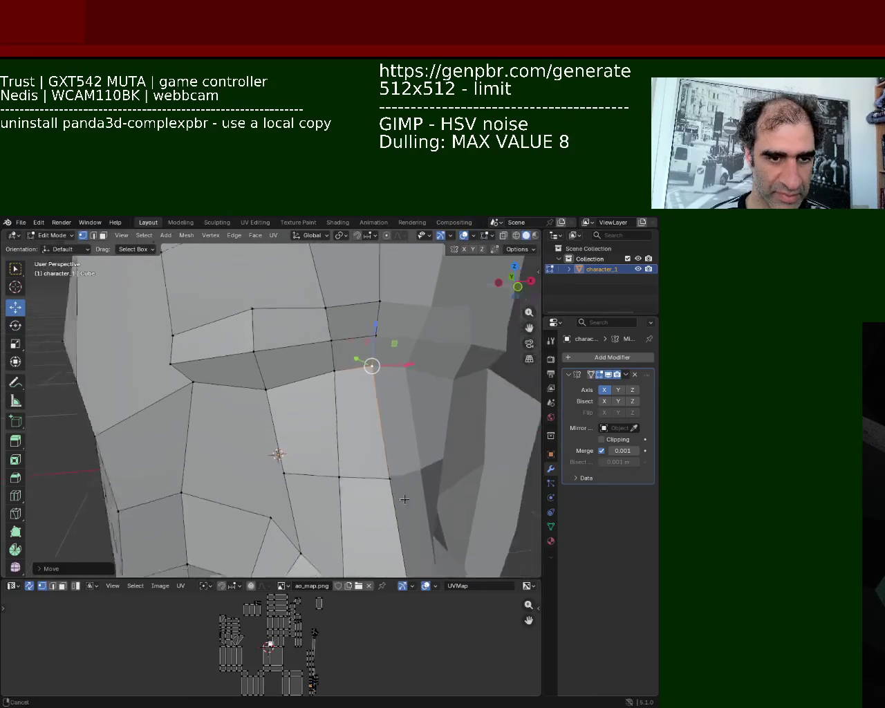
{"action": "scroll", "coordinate": [385, 433], "scroll_direction": "down", "scroll_amount": 3}
{"action": "middle_click_drag", "start_coordinate": [332, 450], "coordinate": [346, 379]}
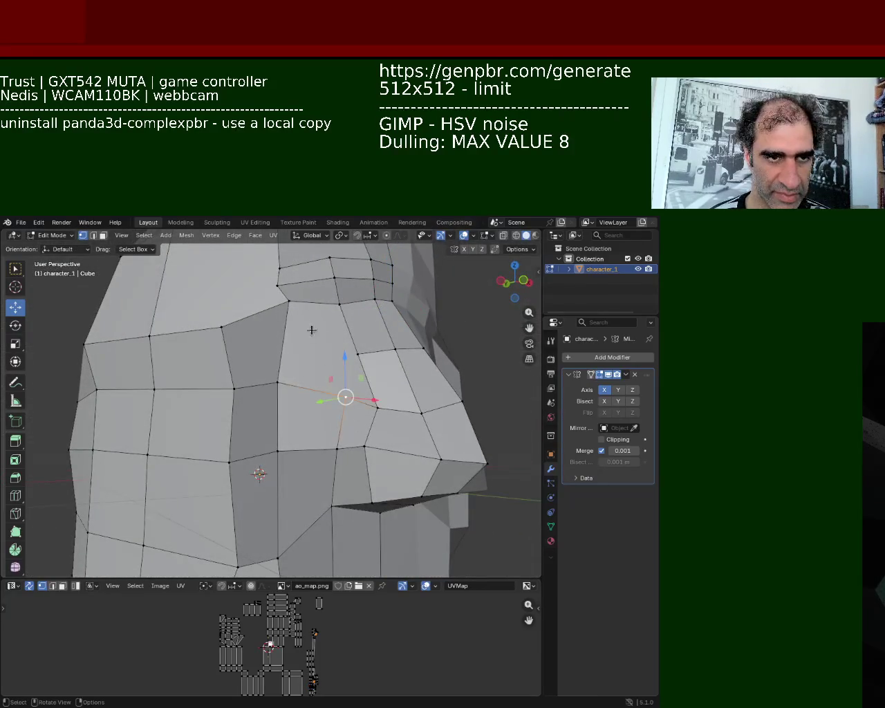
{"action": "left_click", "coordinate": [305, 306]}
{"action": "middle_click_drag", "start_coordinate": [306, 306], "coordinate": [275, 361]}
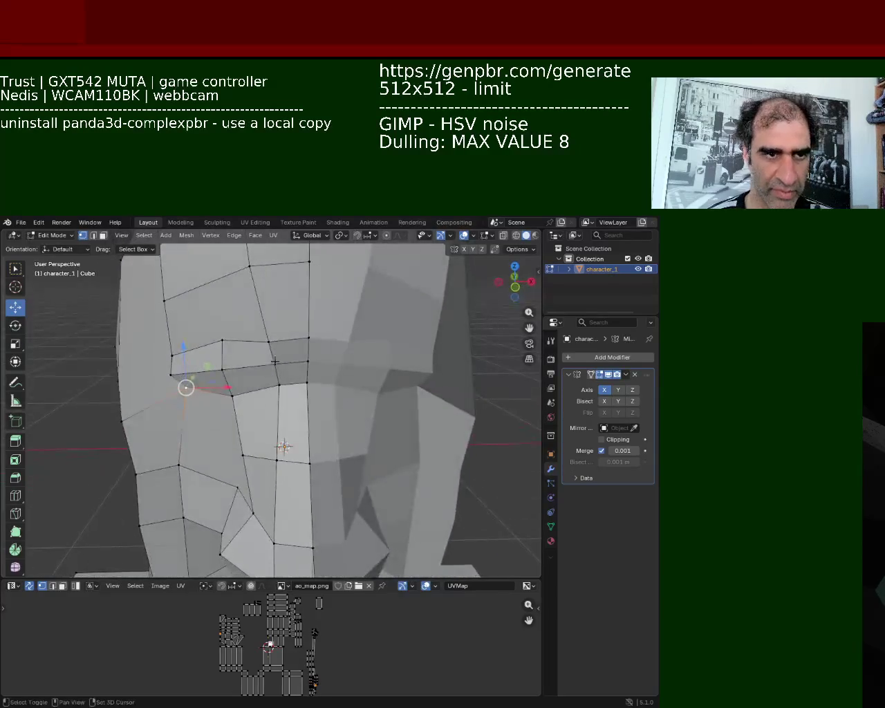
{"action": "key", "text": "ctrl+s"}
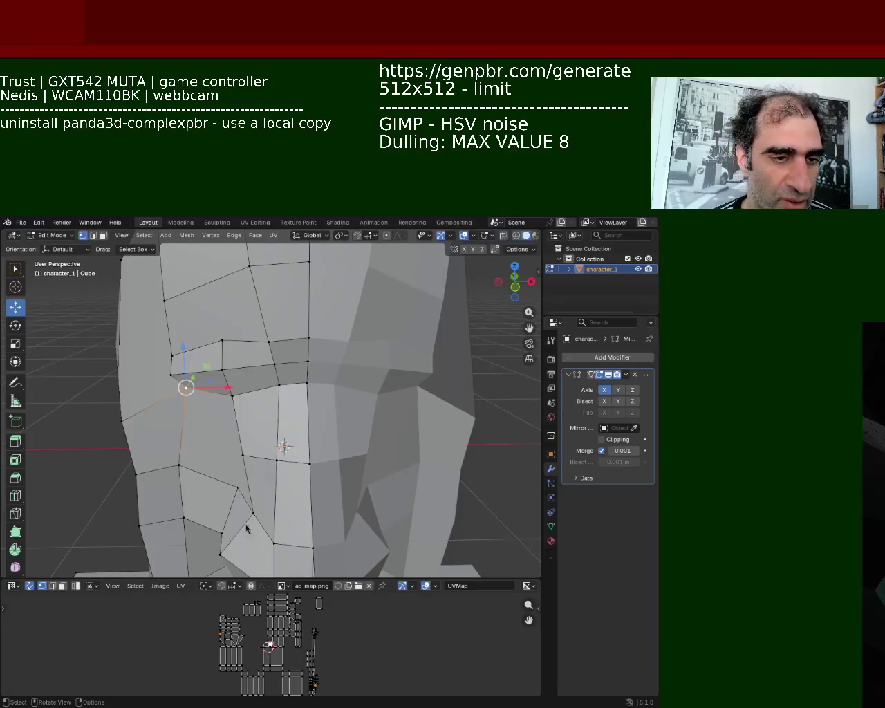
Zoom in on the saved character head in the viewport
{"action": "scroll", "coordinate": [373, 415], "scroll_direction": "up", "scroll_amount": 2}
Select vertices on the cheek loop below the brow and edge-slide one via Ctrl+E
{"action": "scroll", "coordinate": [376, 408], "scroll_direction": "up", "scroll_amount": 3}
{"action": "mouse_move", "coordinate": [375, 408]}
{"action": "middle_mouse_down"}
{"action": "mouse_move", "coordinate": [406, 351]}
{"action": "mouse_move", "coordinate": [297, 342]}
{"action": "middle_mouse_up"}
{"action": "scroll", "coordinate": [297, 342], "scroll_direction": "down", "scroll_amount": 3}
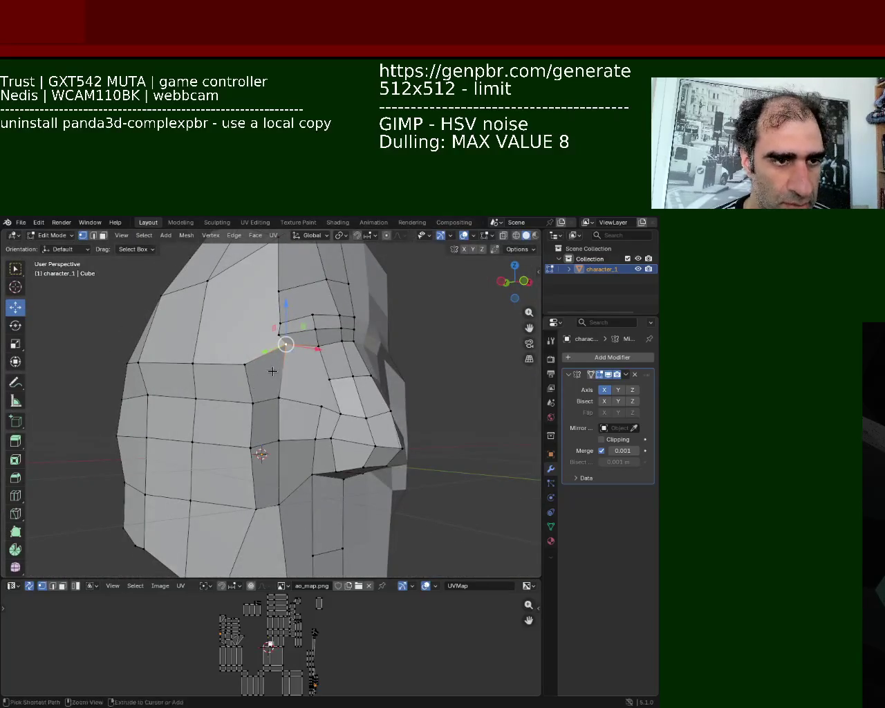
{"action": "scroll", "coordinate": [294, 327], "scroll_direction": "up", "scroll_amount": 2}
{"action": "left_click", "coordinate": [284, 394], "text": "shift"}
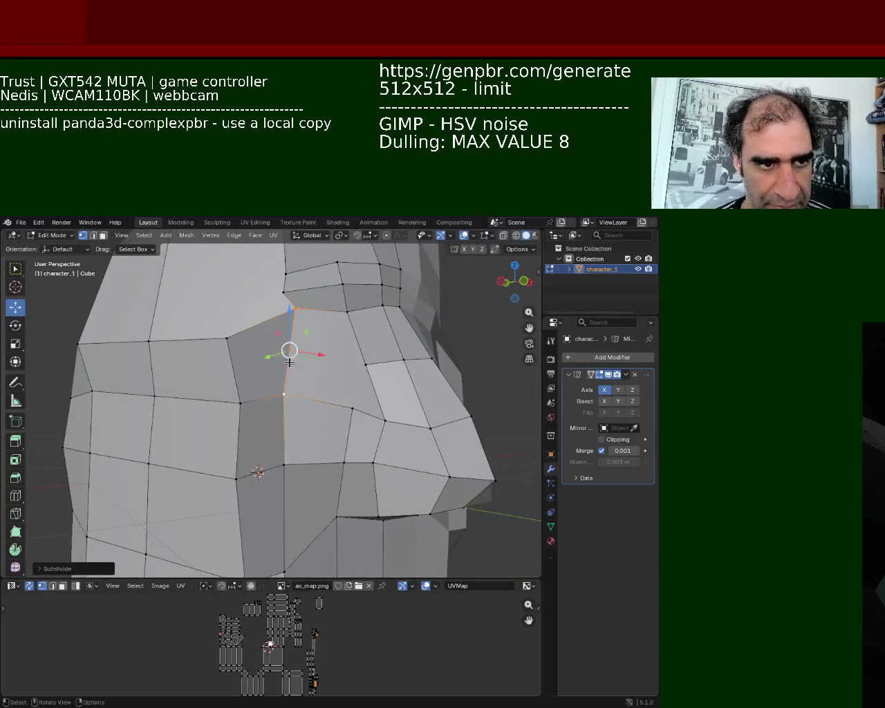
{"action": "left_click", "coordinate": [354, 365], "text": "shift"}
{"action": "left_click", "coordinate": [349, 365]}
{"action": "left_click", "coordinate": [264, 356]}
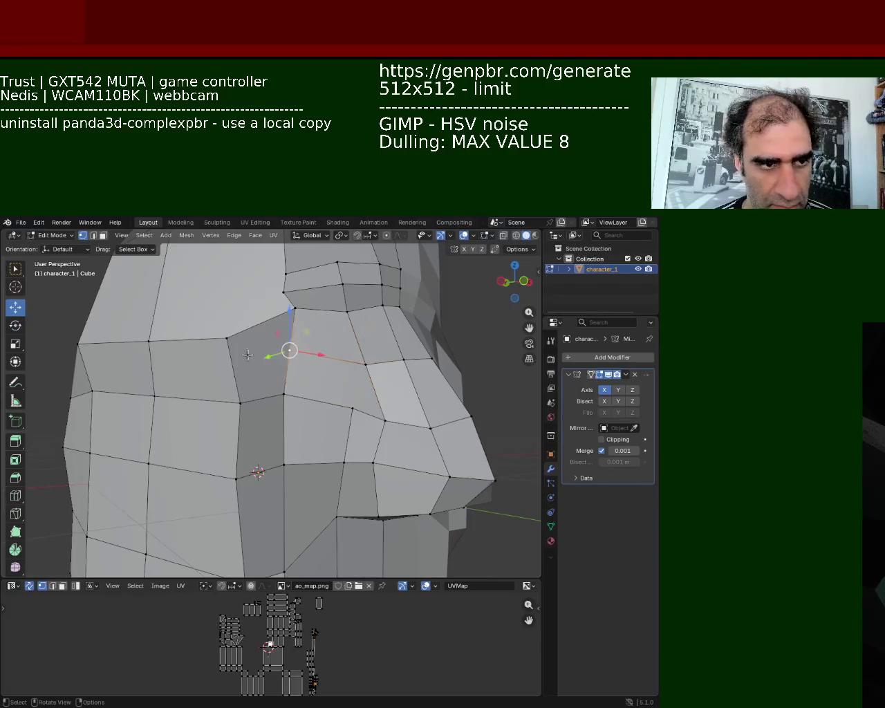
{"action": "left_click", "coordinate": [231, 336]}
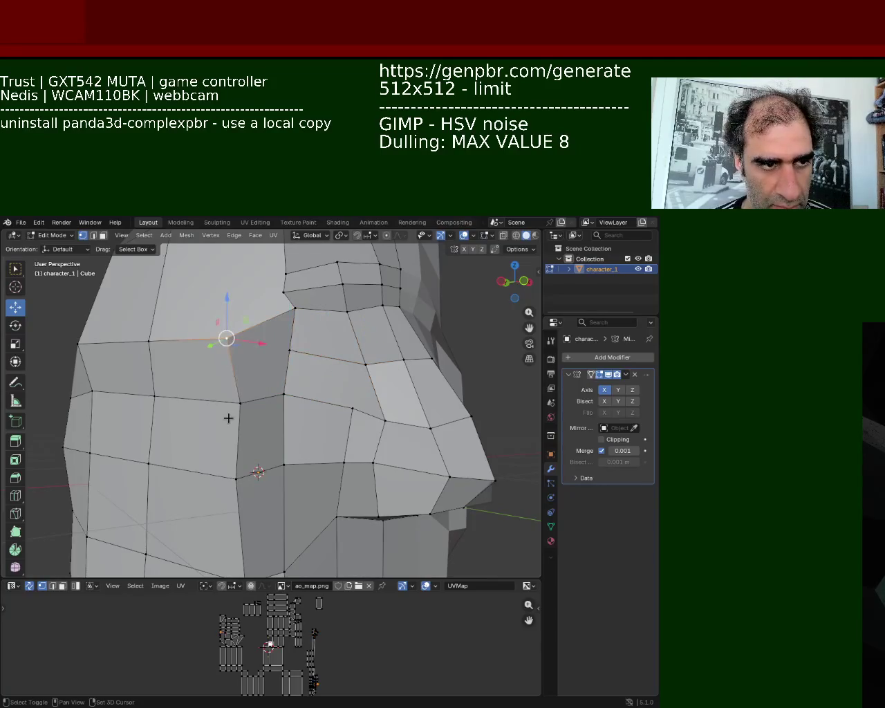
{"action": "left_click", "coordinate": [151, 354]}
{"action": "key", "text": "ctrl+e"}
{"action": "left_click", "coordinate": [117, 508]}
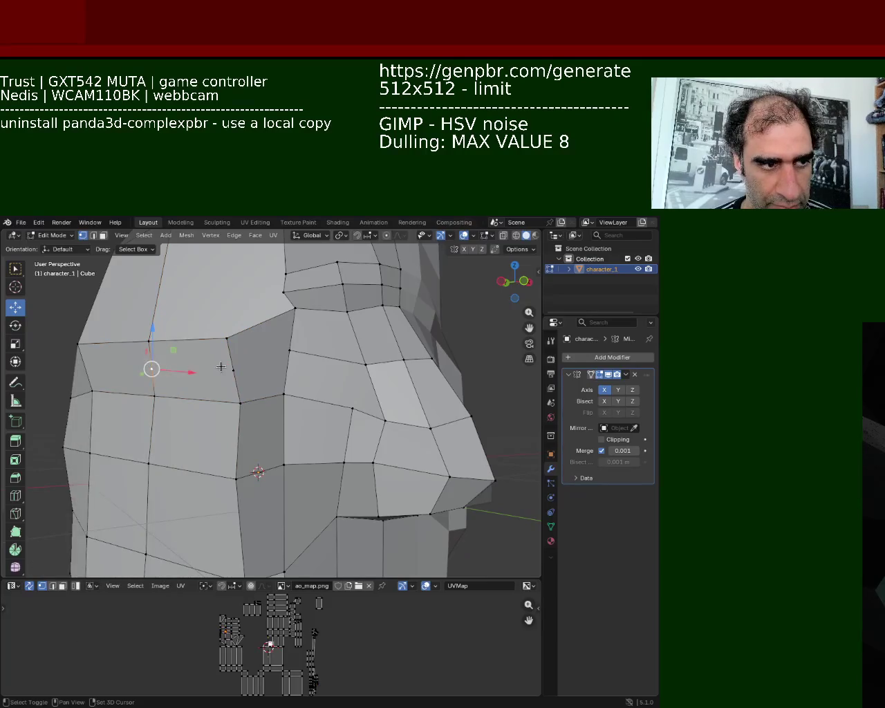
{"action": "left_click", "coordinate": [282, 351]}
Slide the upper cheek vertex beside the nose along its edge with Shift+V
{"action": "mouse_move", "coordinate": [282, 352]}
{"action": "middle_mouse_down"}
{"action": "mouse_move", "coordinate": [300, 392]}
{"action": "mouse_move", "coordinate": [301, 435]}
{"action": "mouse_move", "coordinate": [336, 395]}
{"action": "middle_mouse_up"}
{"action": "left_click", "coordinate": [330, 414]}
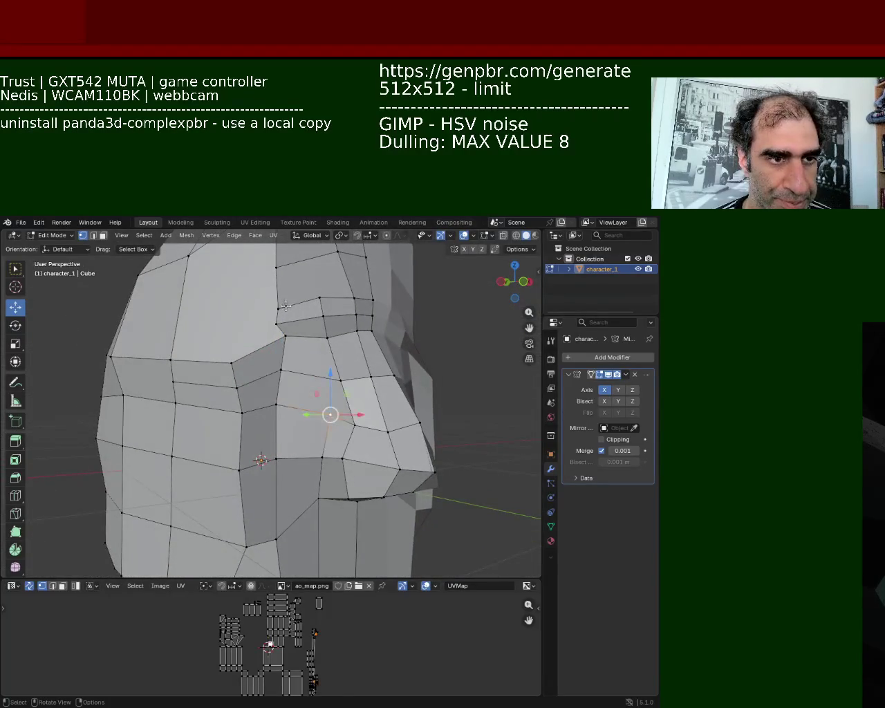
{"action": "left_click", "coordinate": [278, 309]}
{"action": "right_click", "coordinate": [313, 296]}
{"action": "key", "text": "Escape"}
{"action": "left_click", "coordinate": [300, 302]}
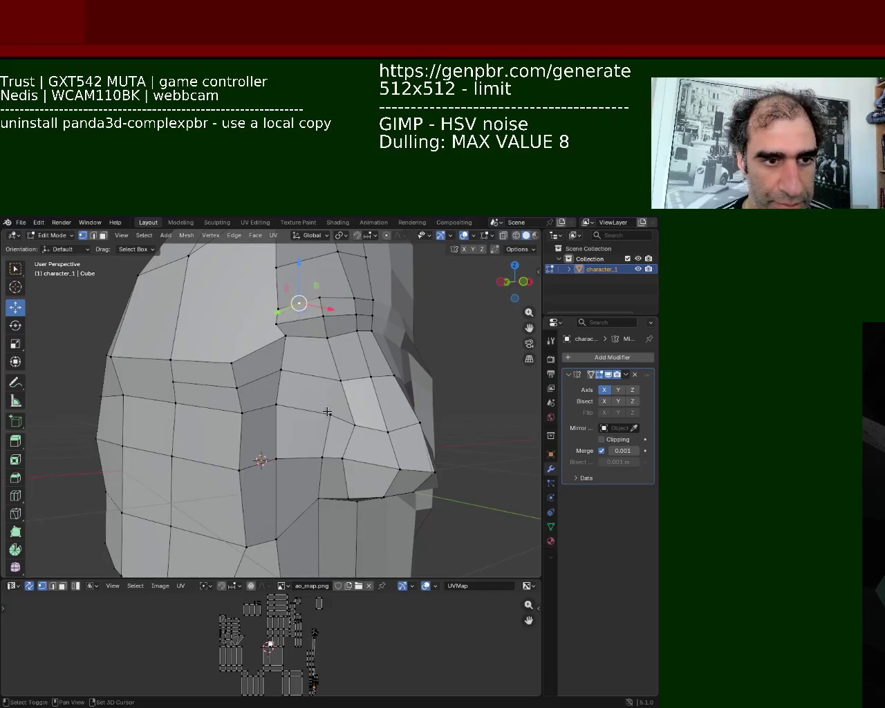
{"action": "left_click", "coordinate": [327, 411], "text": "shift"}
{"action": "left_click", "coordinate": [327, 412]}
{"action": "left_click", "coordinate": [309, 332]}
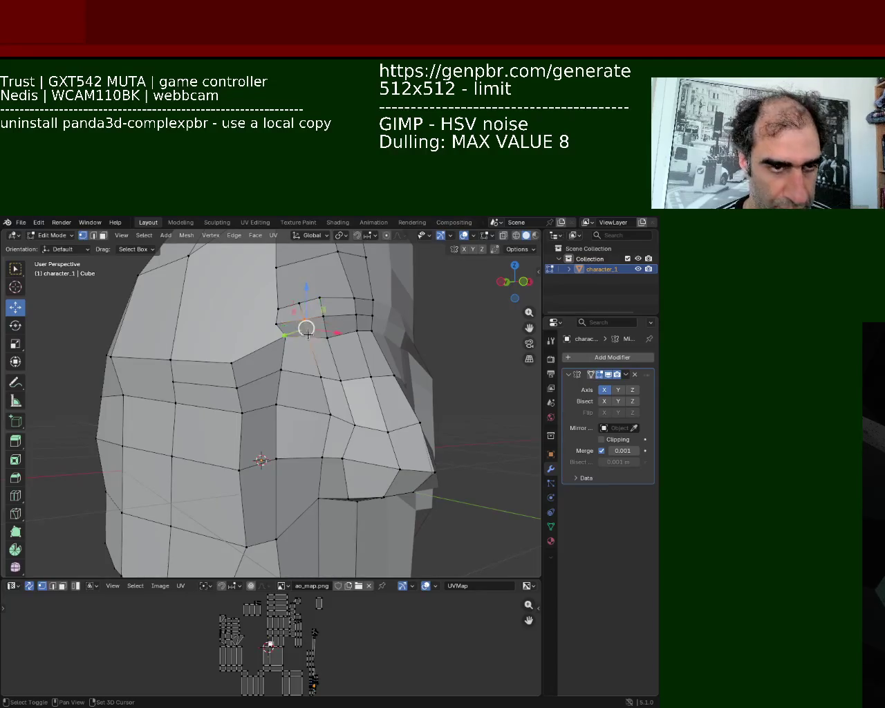
{"action": "key", "text": "shift+v"}
{"action": "left_click", "coordinate": [312, 349]}
{"action": "left_click", "coordinate": [324, 380]}
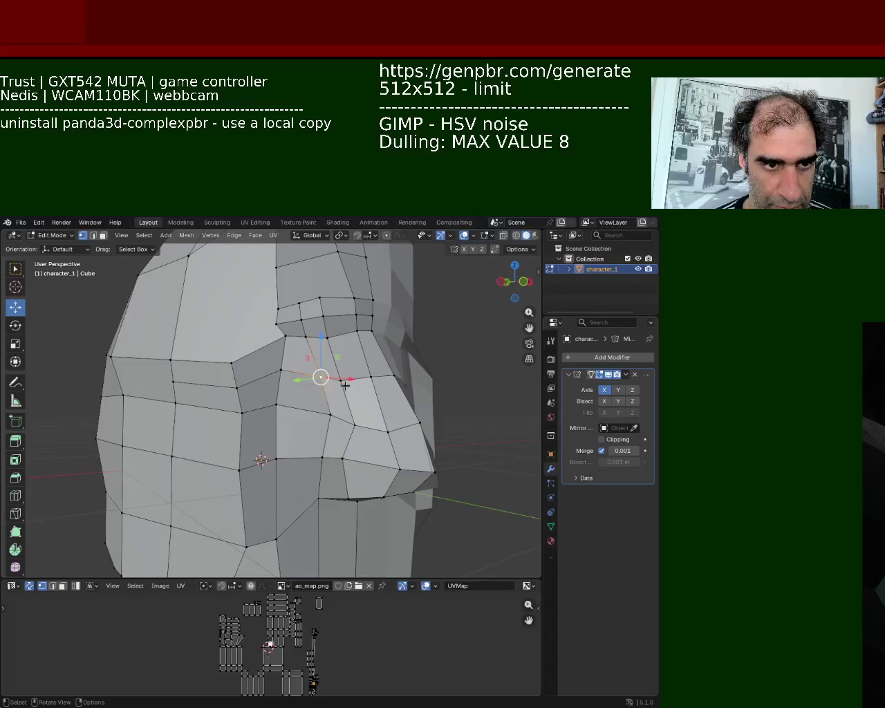
{"action": "middle_click_drag", "start_coordinate": [345, 385], "coordinate": [367, 397]}
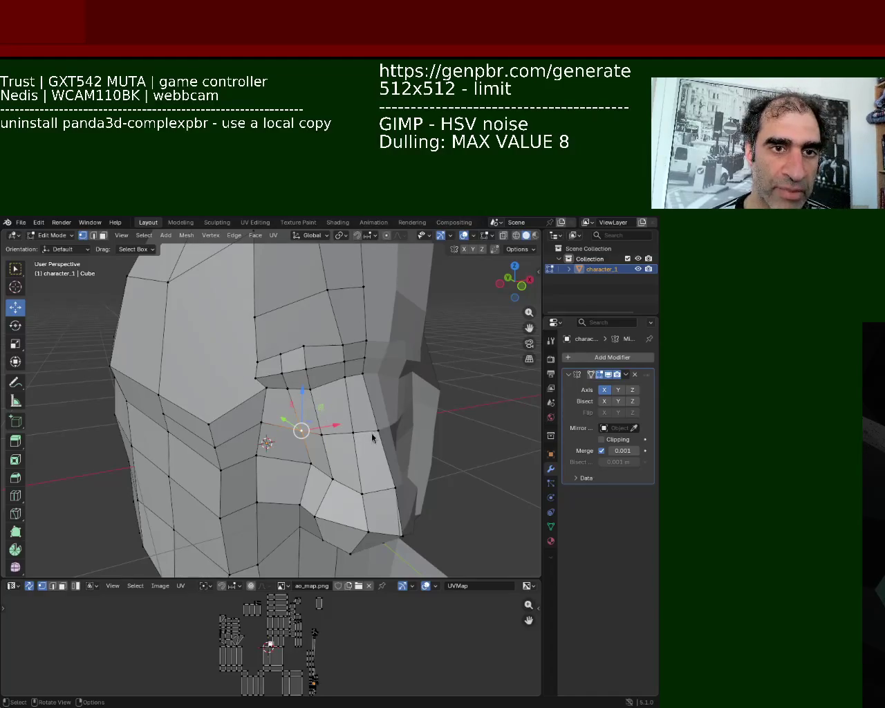
Move two vertices near the eye slightly to the left
{"action": "middle_click_drag", "start_coordinate": [328, 443], "coordinate": [358, 475], "text": "ctrl"}
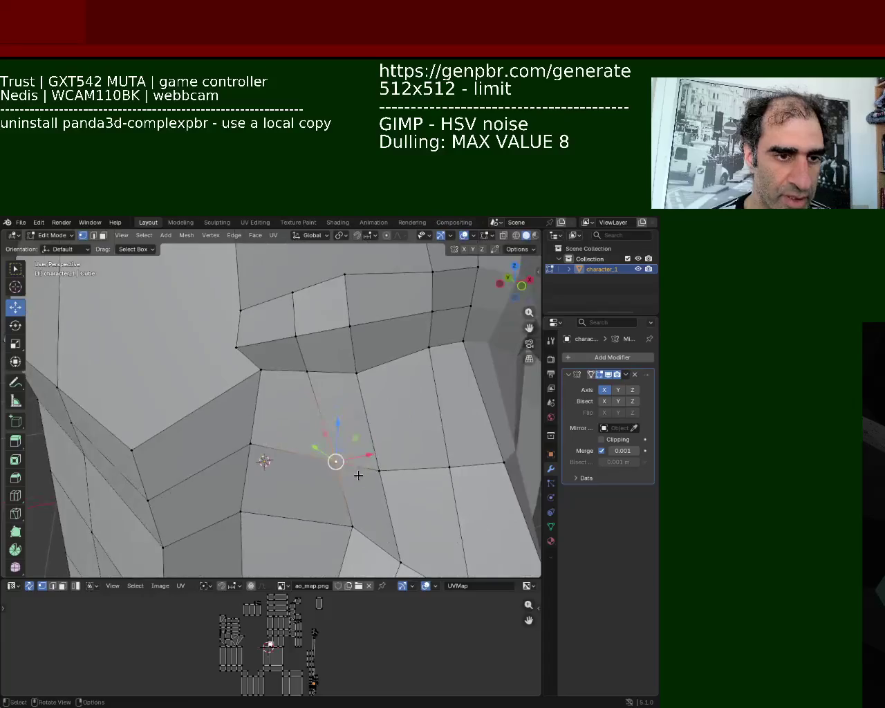
{"action": "key", "text": "g"}
{"action": "key", "text": "g"}
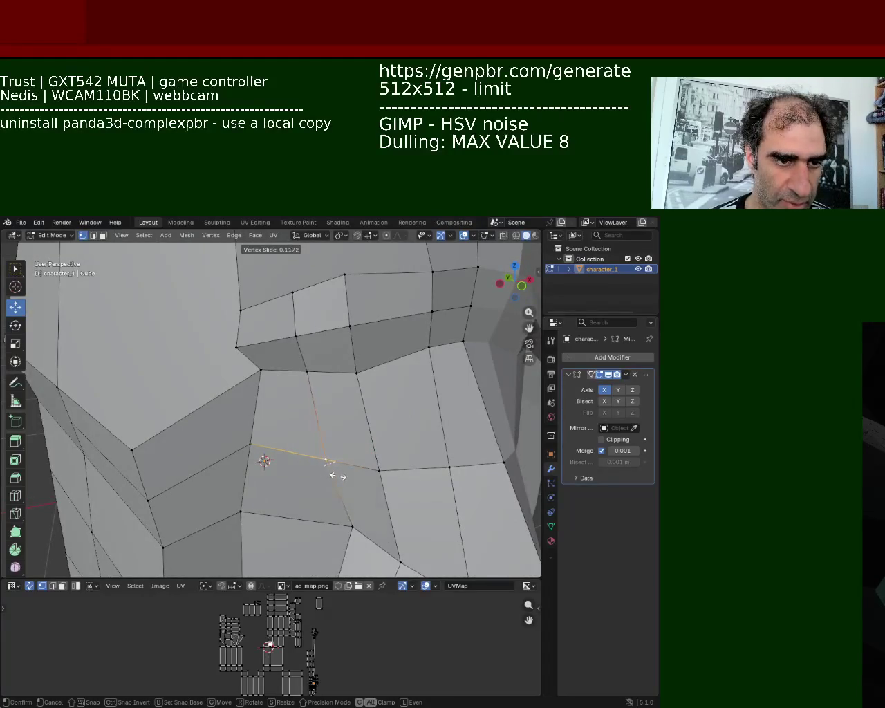
{"action": "left_click", "coordinate": [332, 475]}
{"action": "left_click", "coordinate": [352, 527]}
{"action": "key", "text": "g"}
{"action": "key", "text": "g"}
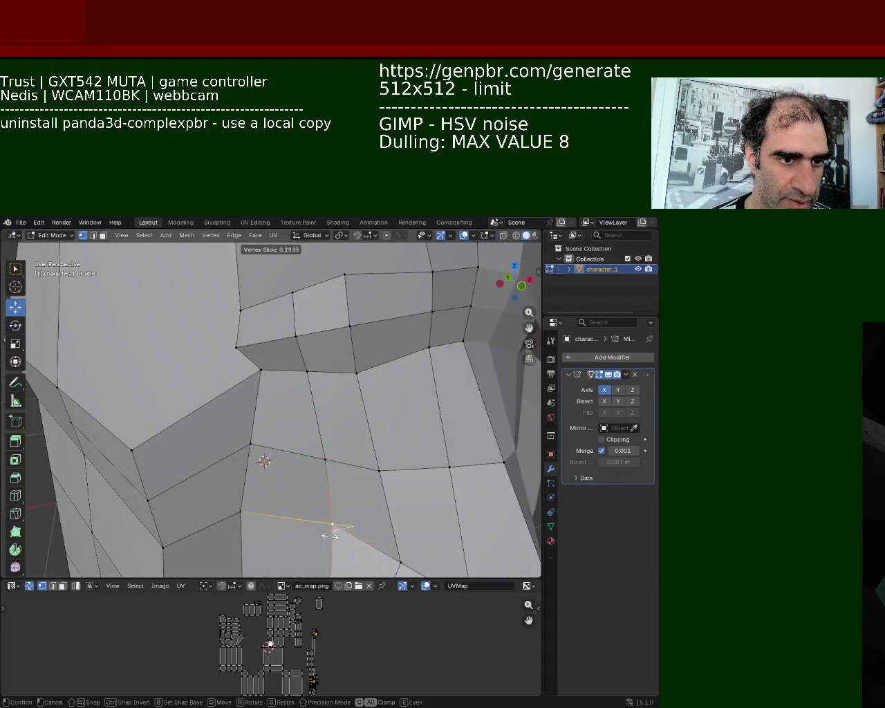
{"action": "left_click", "coordinate": [335, 524]}
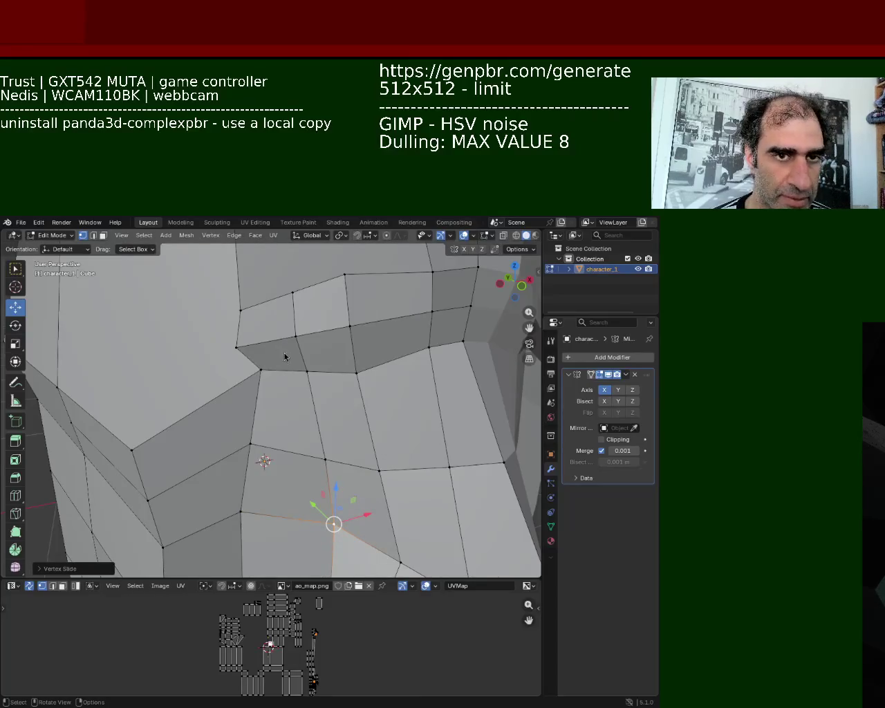
Pull the cheek vertex beneath the brow right and down
{"action": "scroll", "coordinate": [305, 416], "scroll_direction": "down", "scroll_amount": 3}
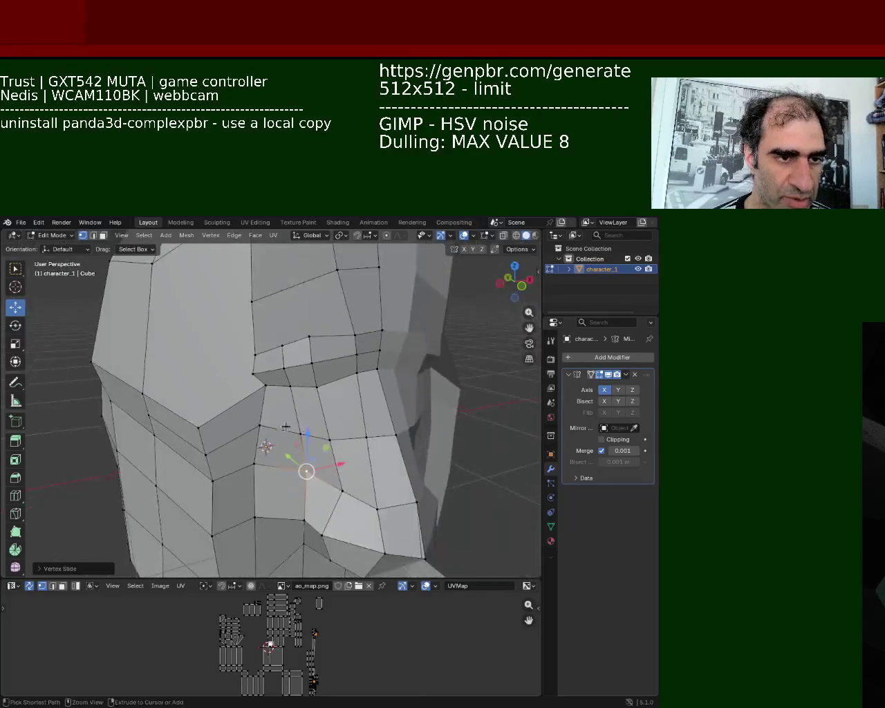
{"action": "mouse_move", "coordinate": [305, 415]}
{"action": "middle_mouse_down"}
{"action": "mouse_move", "coordinate": [313, 398]}
{"action": "mouse_move", "coordinate": [300, 477]}
{"action": "middle_mouse_up"}
{"action": "left_click", "coordinate": [313, 398]}
{"action": "left_click", "coordinate": [304, 496]}
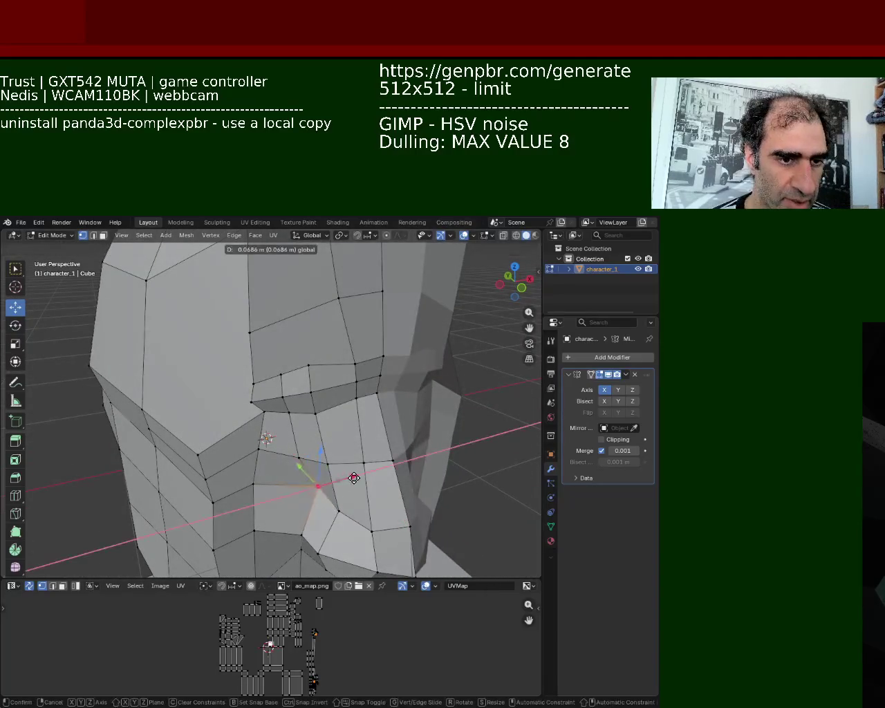
{"action": "left_click", "coordinate": [331, 457]}
{"action": "mouse_move", "coordinate": [329, 450]}
{"action": "left_mouse_down"}
{"action": "mouse_move", "coordinate": [348, 448]}
{"action": "mouse_move", "coordinate": [356, 460]}
{"action": "left_mouse_up"}
Nudge the same cheek vertex further along the Y axis, then along X
{"action": "key", "text": "g"}
{"action": "key", "text": "y"}
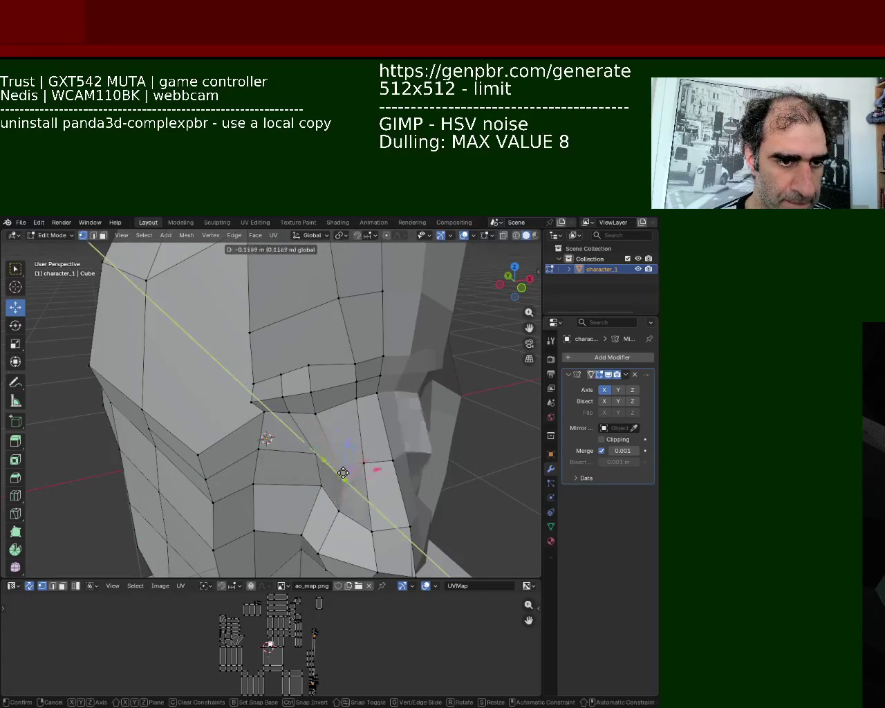
{"action": "left_click", "coordinate": [365, 457]}
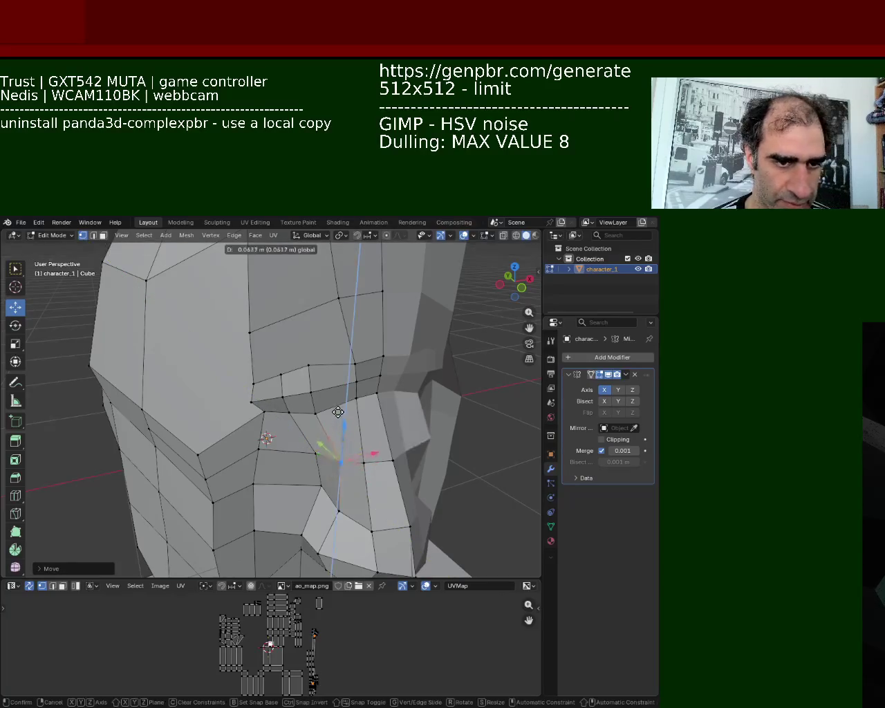
{"action": "key", "text": "g"}
{"action": "key", "text": "x"}
{"action": "left_click", "coordinate": [378, 458]}
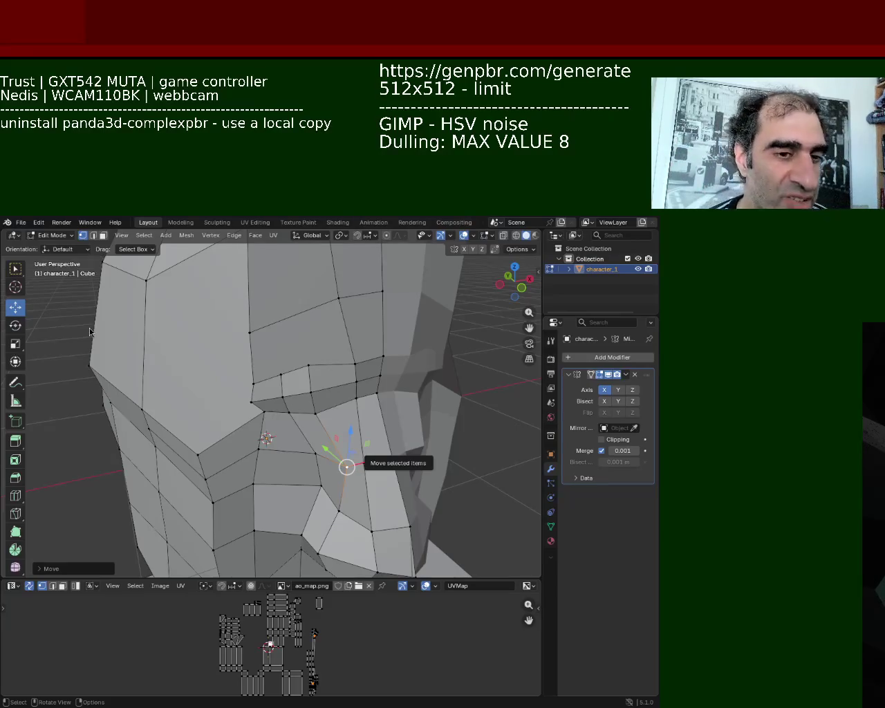
Subdivide the vertical temple edge and slide the new vertex down with Shift+V
{"action": "middle_click_drag", "start_coordinate": [321, 456], "coordinate": [283, 357]}
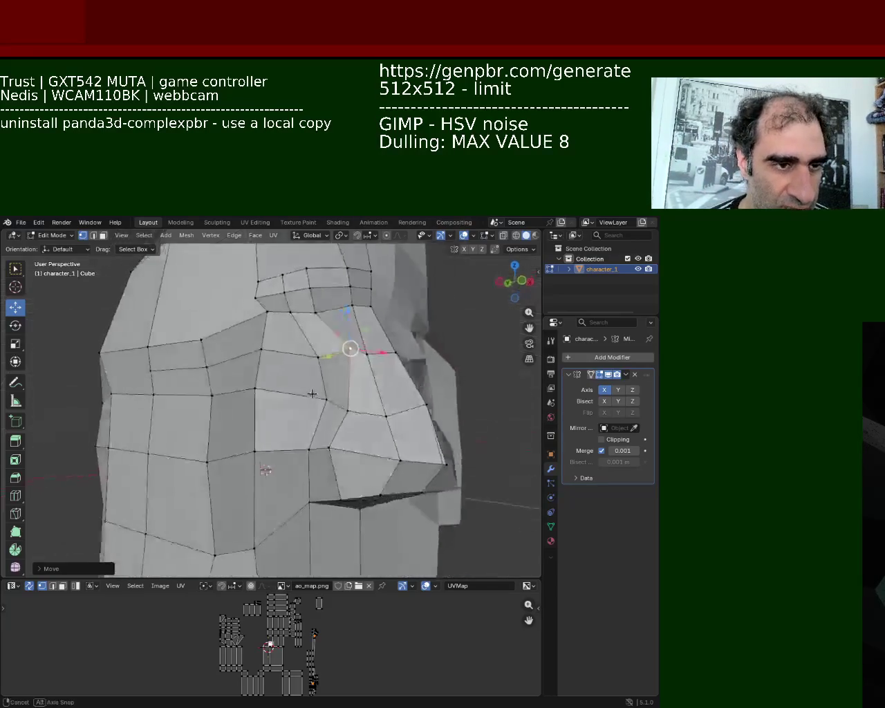
{"action": "scroll", "coordinate": [284, 357], "scroll_direction": "down", "scroll_amount": 3}
{"action": "middle_click_drag", "start_coordinate": [245, 458], "coordinate": [340, 362]}
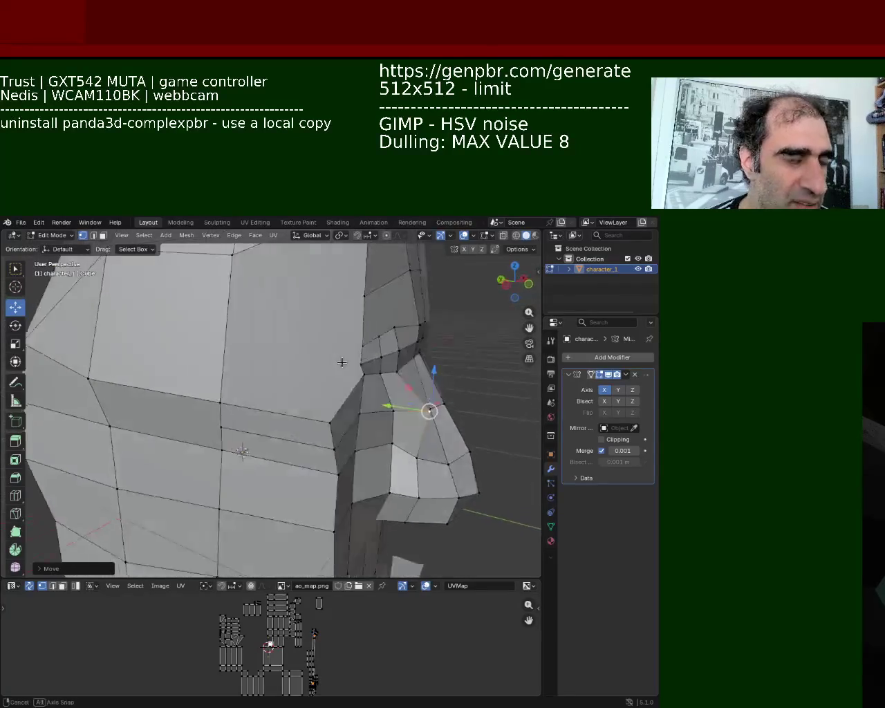
{"action": "scroll", "coordinate": [340, 361], "scroll_direction": "up", "scroll_amount": 3}
{"action": "left_click", "coordinate": [287, 268]}
{"action": "left_click", "coordinate": [277, 419], "text": "shift"}
{"action": "right_click", "coordinate": [277, 418]}
{"action": "left_click", "coordinate": [245, 415]}
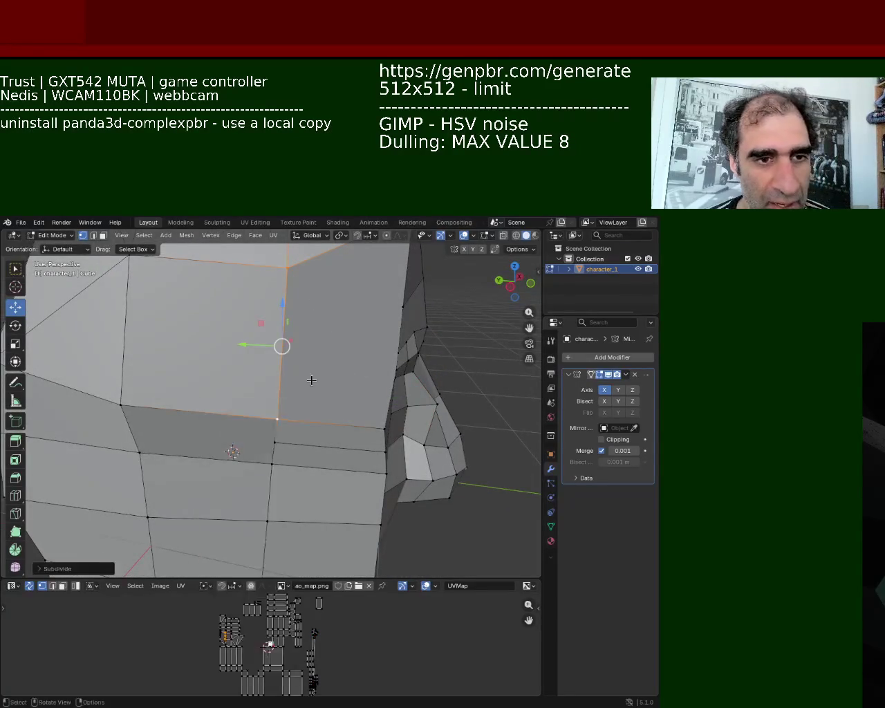
{"action": "left_click", "coordinate": [282, 346]}
{"action": "key", "text": "shift+v"}
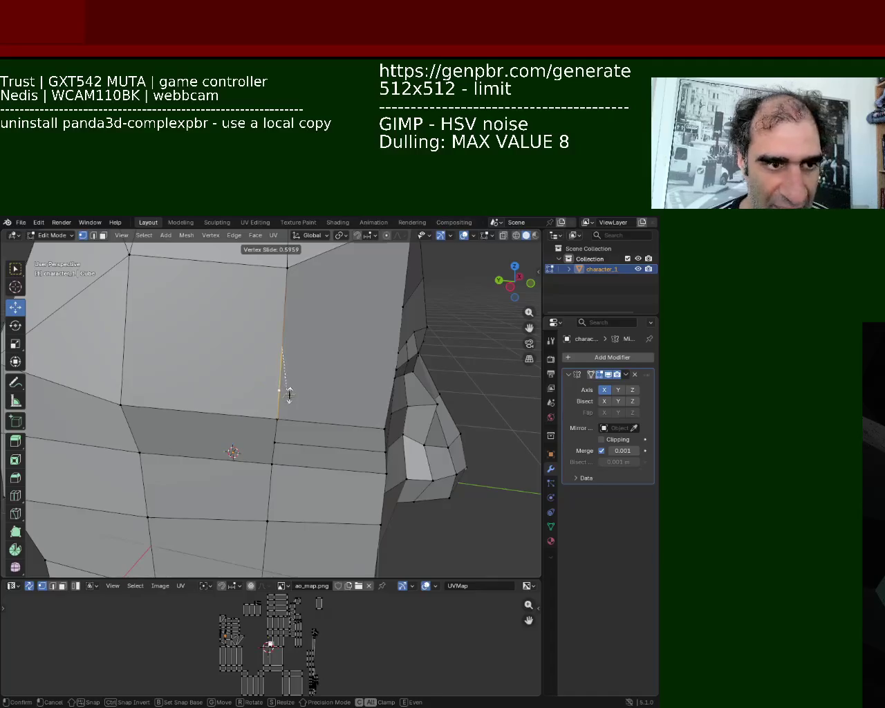
{"action": "left_click", "coordinate": [289, 393]}
Connect the two forehead-side vertices with J and slide the left vertex upward
{"action": "scroll", "coordinate": [239, 381], "scroll_direction": "down", "scroll_amount": 2}
{"action": "middle_click_drag", "start_coordinate": [240, 381], "coordinate": [314, 370]}
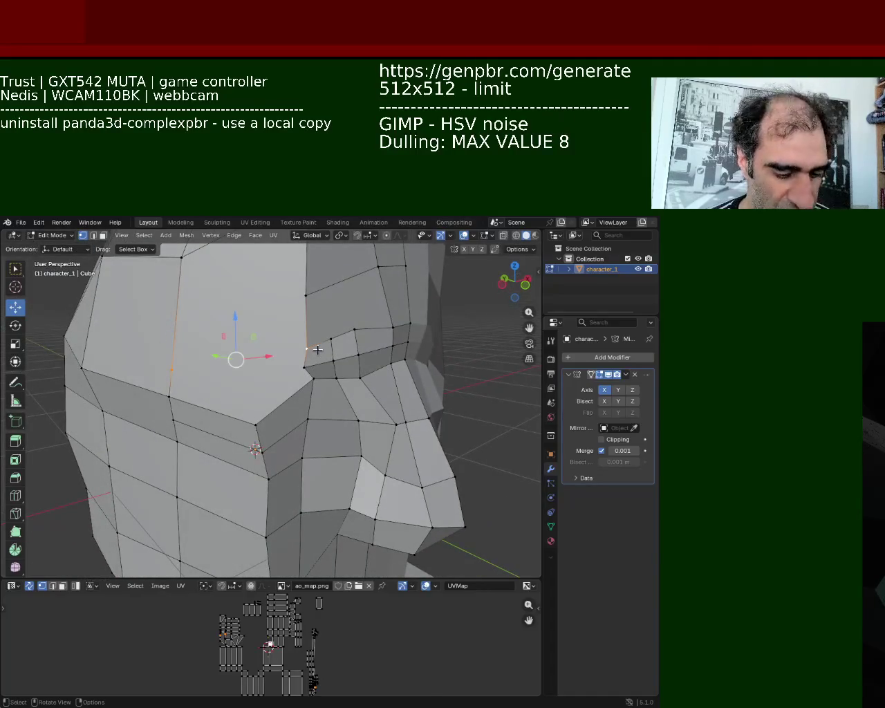
{"action": "key", "text": "j"}
{"action": "left_click", "coordinate": [171, 369]}
{"action": "key", "text": "shift+v"}
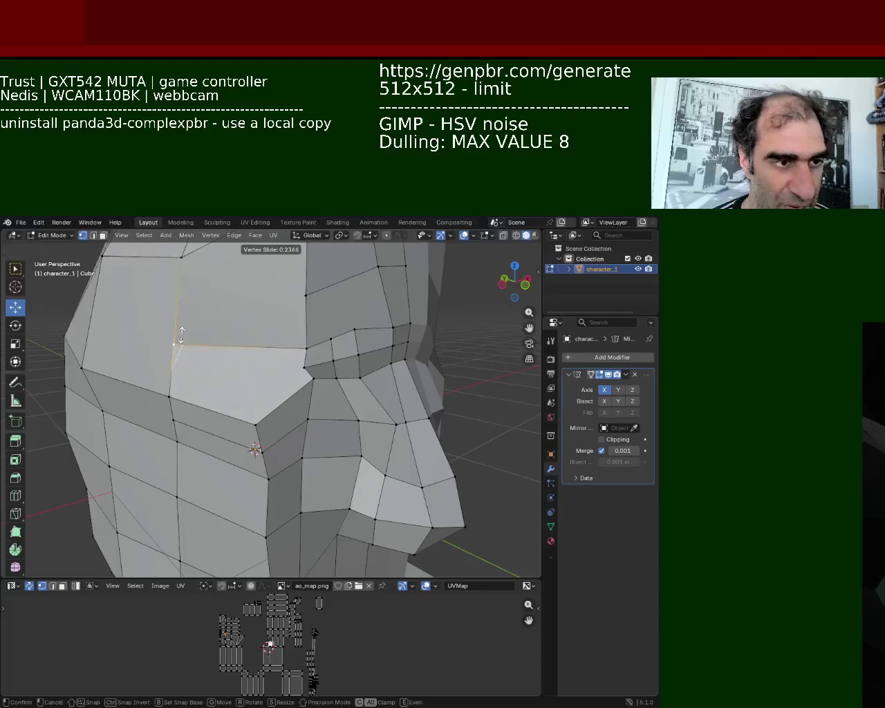
{"action": "left_click", "coordinate": [182, 335]}
Split the left edge and join its new middle vertex to the opposite vertex
{"action": "left_click", "coordinate": [171, 387], "text": "shift"}
{"action": "right_click", "coordinate": [172, 370]}
{"action": "left_click", "coordinate": [174, 378]}
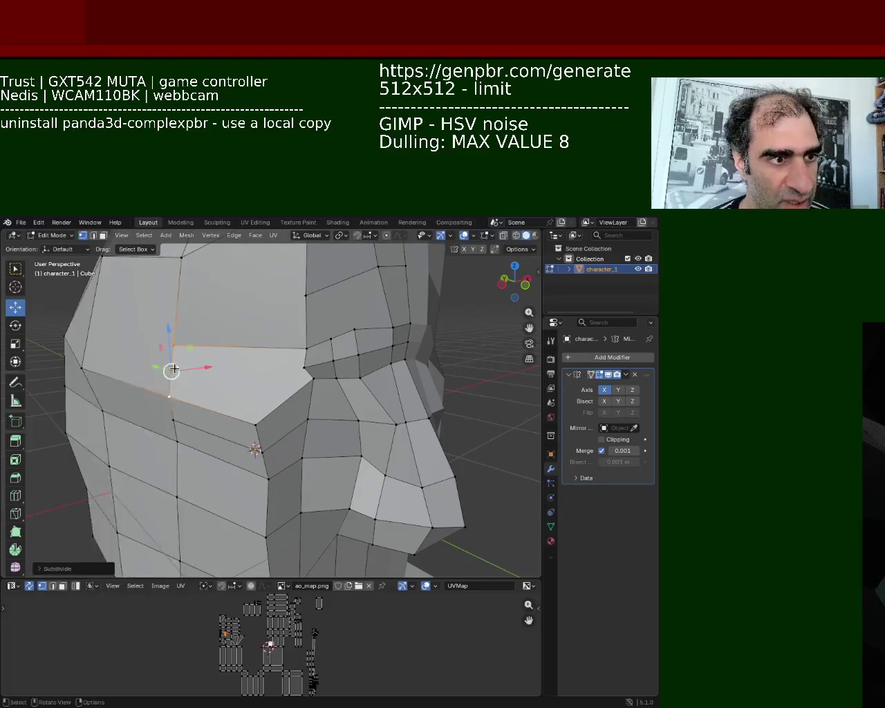
{"action": "left_click", "coordinate": [171, 370]}
{"action": "left_click", "coordinate": [304, 366], "text": "shift"}
{"action": "key", "text": "j"}
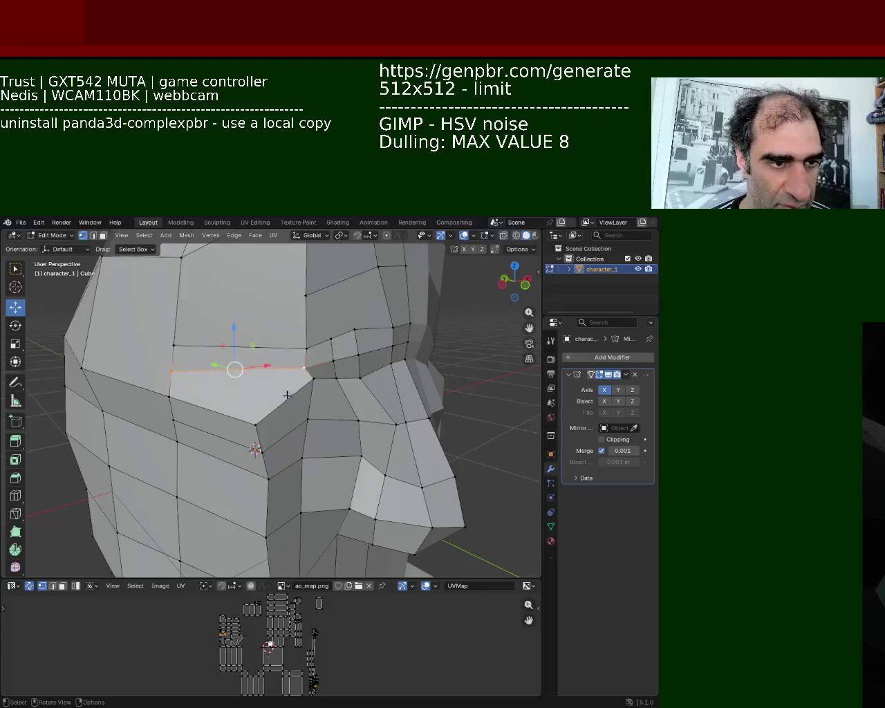
Raise the brow-corner vertex and shift it to the left
{"action": "left_click", "coordinate": [255, 424]}
{"action": "left_click", "coordinate": [173, 345]}
{"action": "left_click", "coordinate": [306, 348], "text": "shift"}
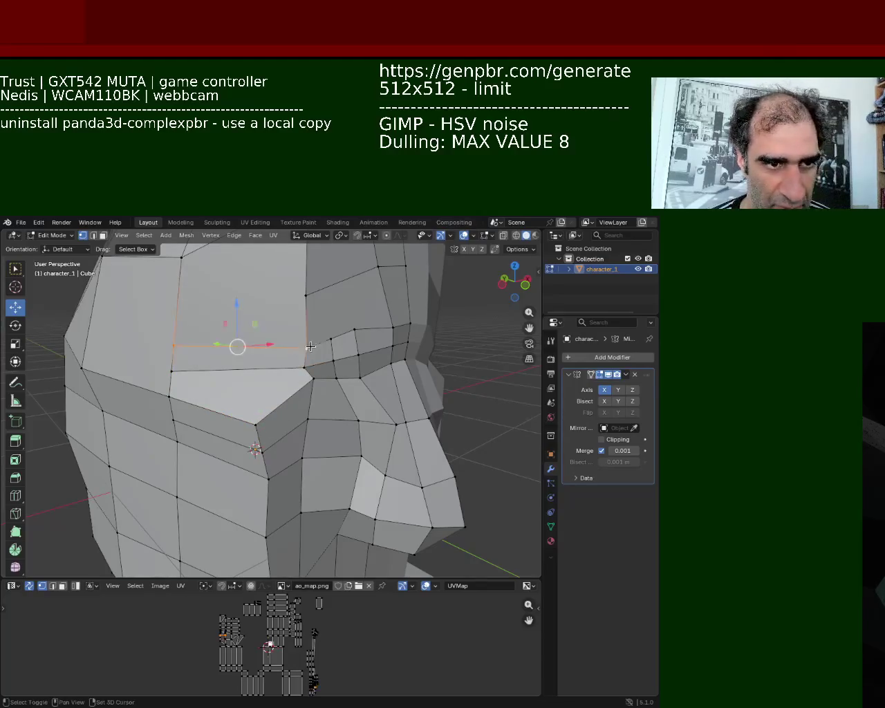
{"action": "right_click", "coordinate": [249, 336]}
{"action": "key", "text": "Escape"}
{"action": "left_click", "coordinate": [259, 418], "text": "shift"}
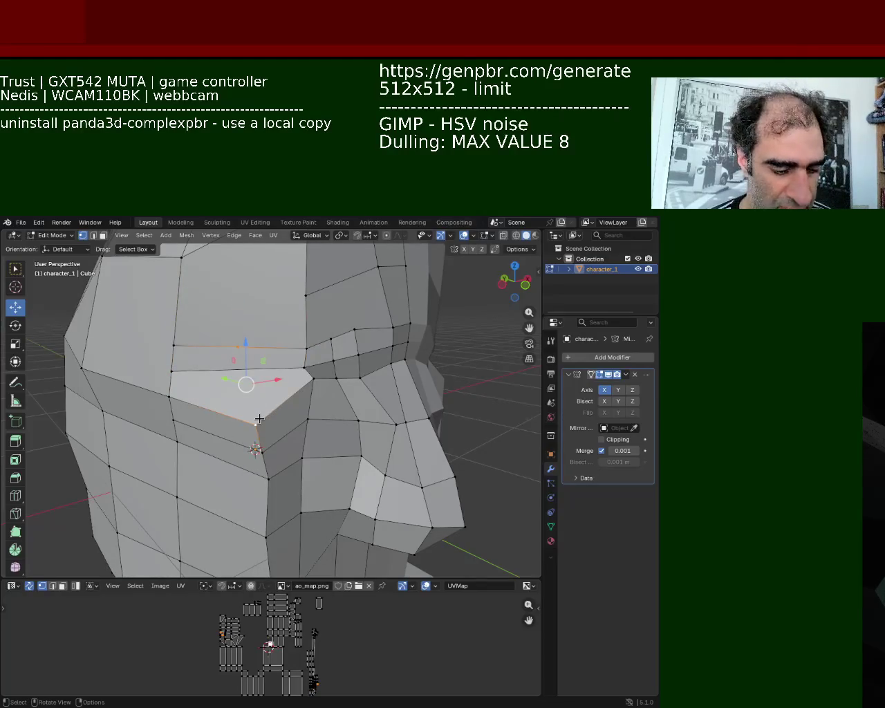
{"action": "left_click", "coordinate": [259, 419]}
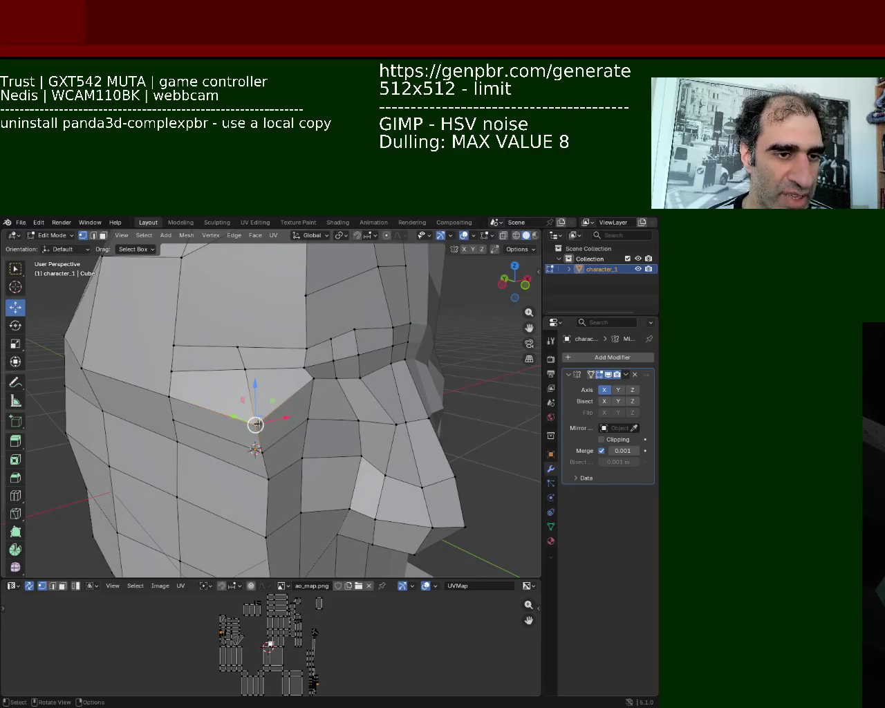
{"action": "left_click_drag", "start_coordinate": [255, 385], "coordinate": [249, 366]}
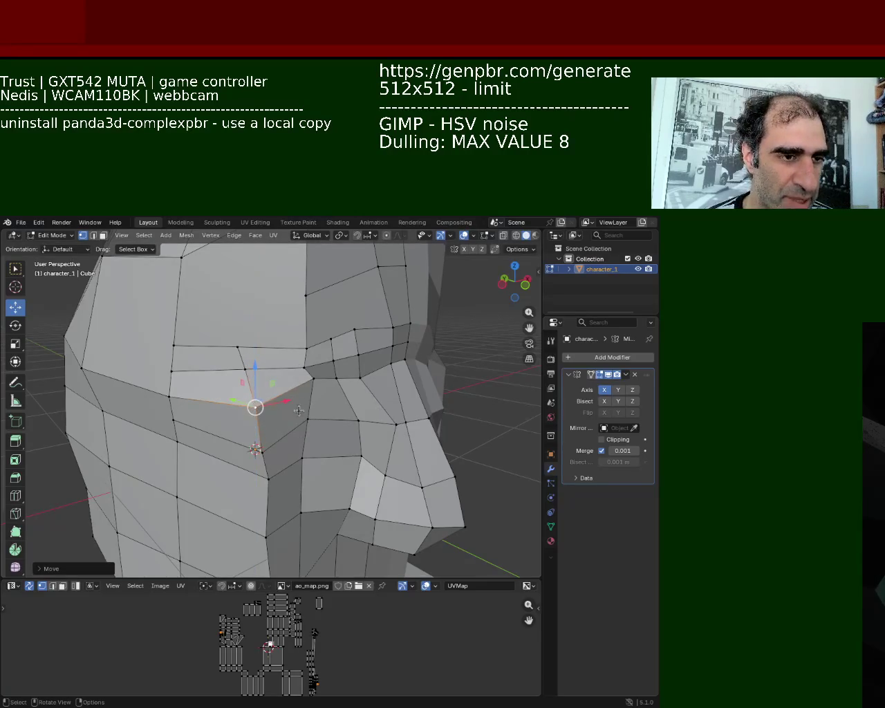
{"action": "mouse_move", "coordinate": [298, 410]}
{"action": "left_mouse_down"}
{"action": "mouse_move", "coordinate": [225, 401]}
{"action": "mouse_move", "coordinate": [232, 393]}
{"action": "left_mouse_up"}
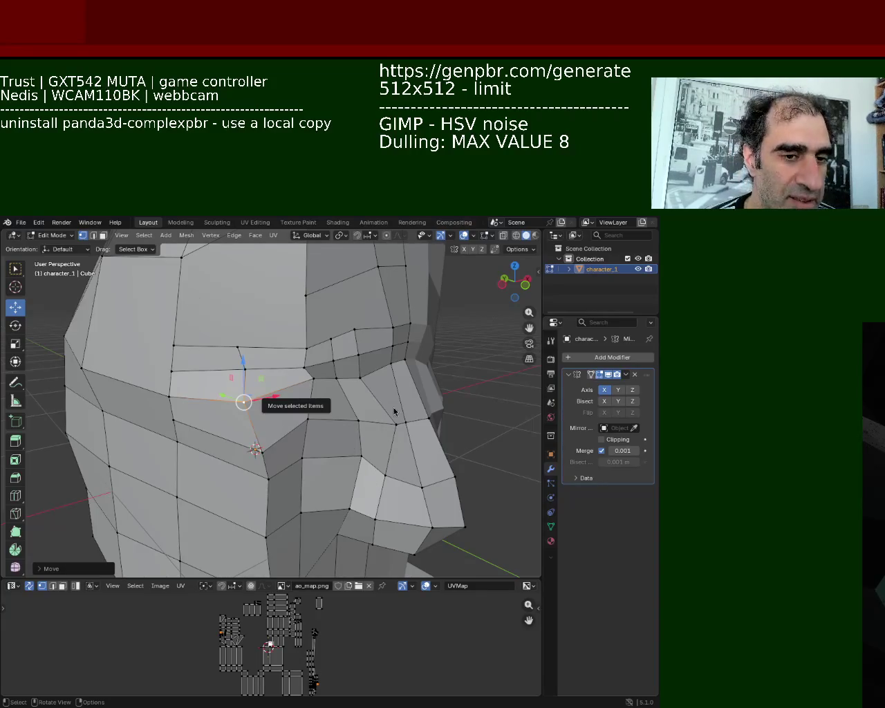
{"action": "middle_click_drag", "start_coordinate": [394, 412], "coordinate": [391, 441]}
Raise the vertex under the nose slightly, then pull it down and left
{"action": "left_click", "coordinate": [412, 443]}
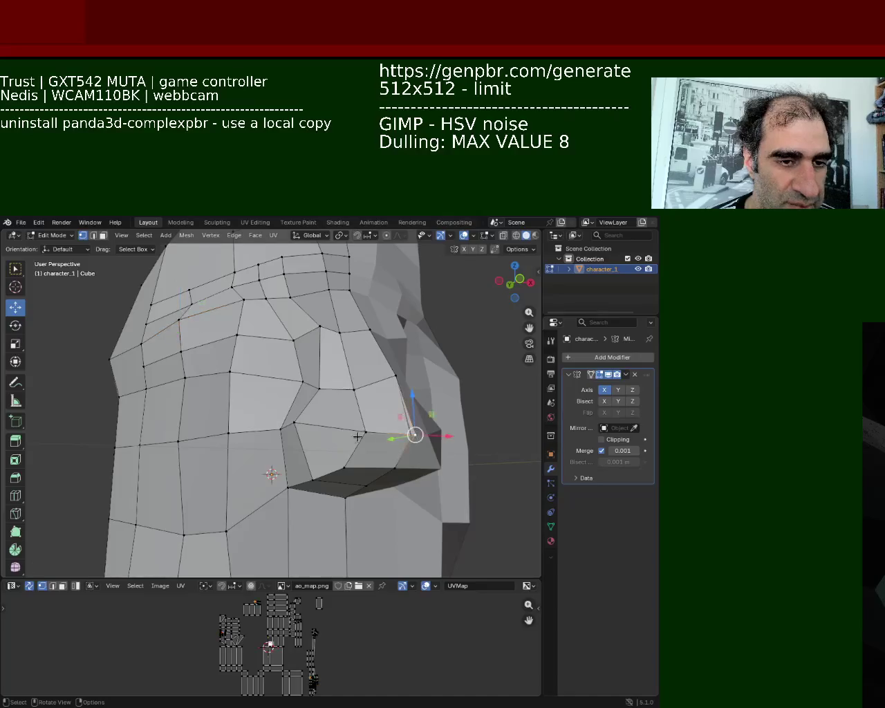
{"action": "middle_click_drag", "start_coordinate": [357, 438], "coordinate": [367, 435]}
{"action": "left_click_drag", "start_coordinate": [386, 448], "coordinate": [385, 444]}
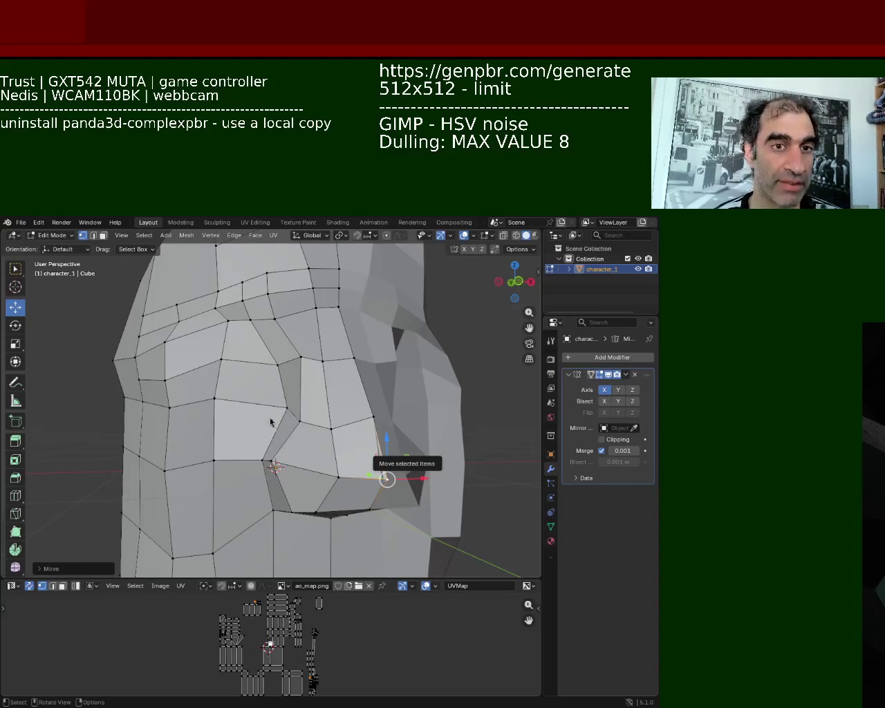
{"action": "left_click_drag", "start_coordinate": [399, 462], "coordinate": [362, 505]}
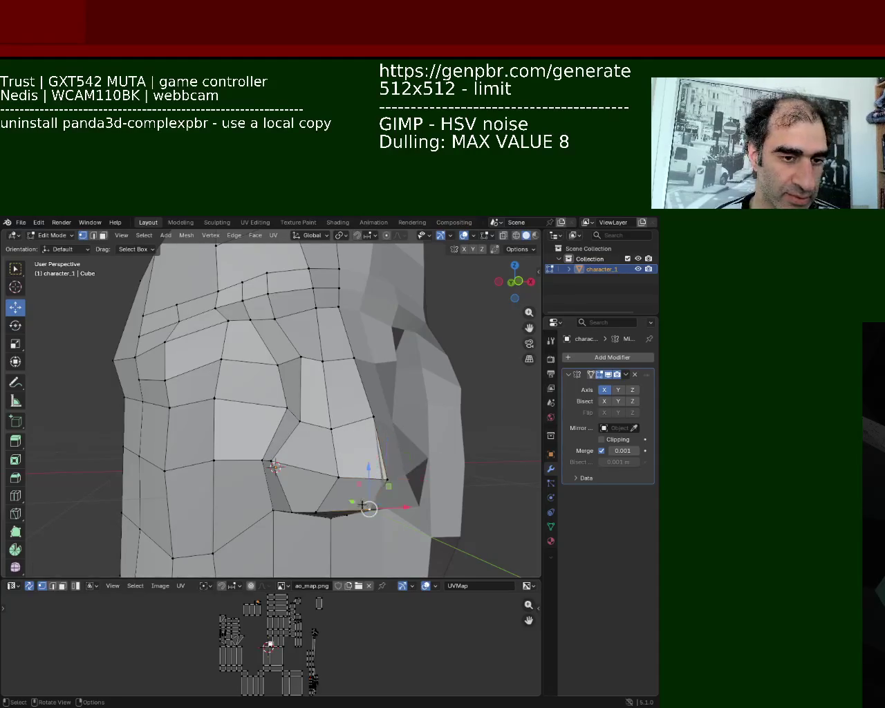
Select cheek vertices beside the nose and a forehead-side vertex from a side view
{"action": "left_click", "coordinate": [370, 408]}
{"action": "left_click", "coordinate": [393, 495]}
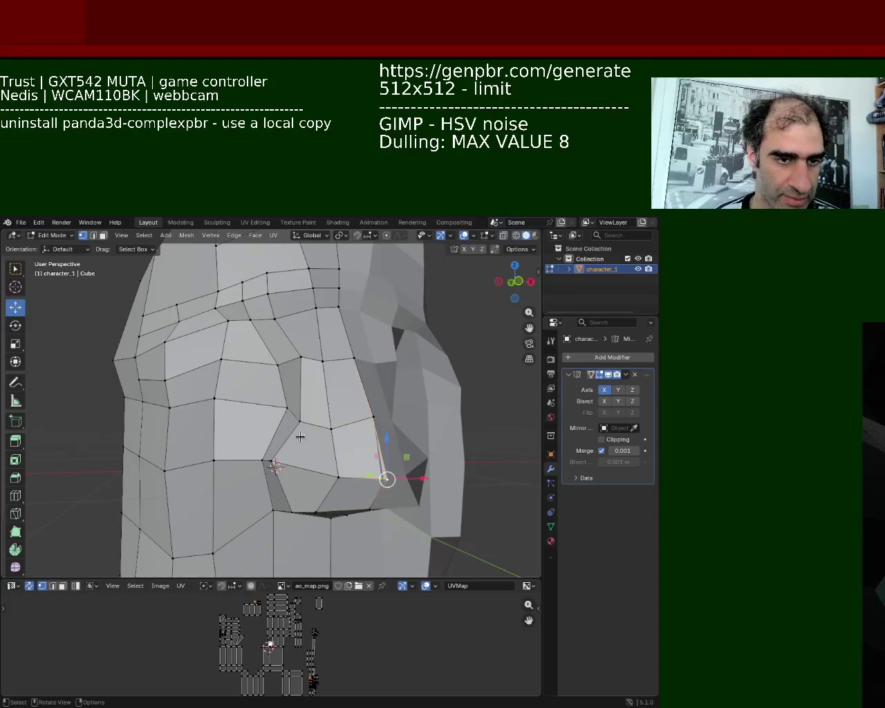
{"action": "mouse_move", "coordinate": [300, 437]}
{"action": "middle_mouse_down"}
{"action": "mouse_move", "coordinate": [261, 356]}
{"action": "mouse_move", "coordinate": [249, 359]}
{"action": "middle_mouse_up"}
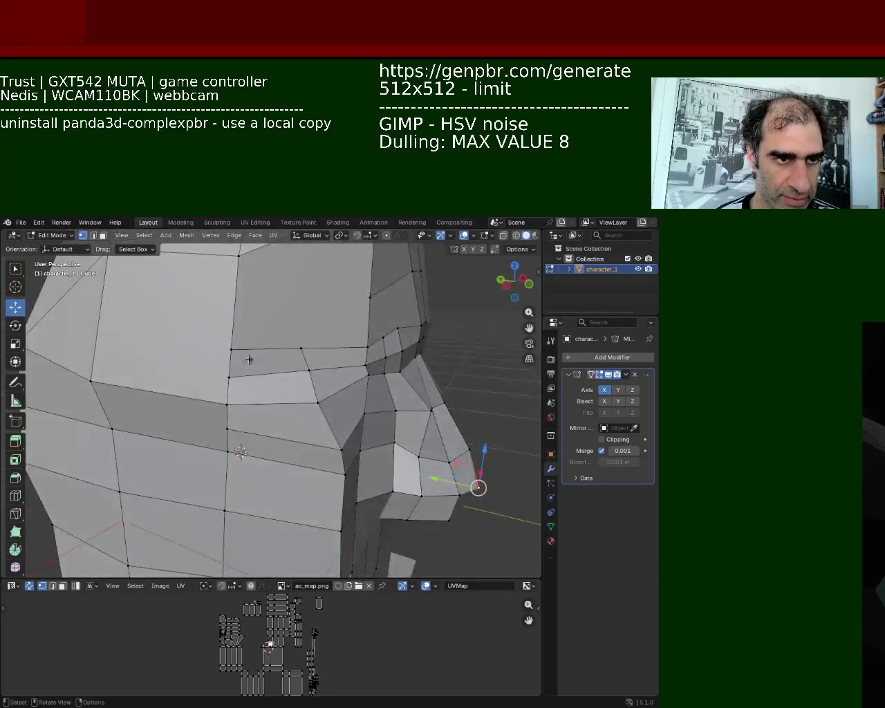
{"action": "left_click", "coordinate": [229, 338]}
{"action": "left_click_drag", "start_coordinate": [231, 338], "coordinate": [231, 338]}
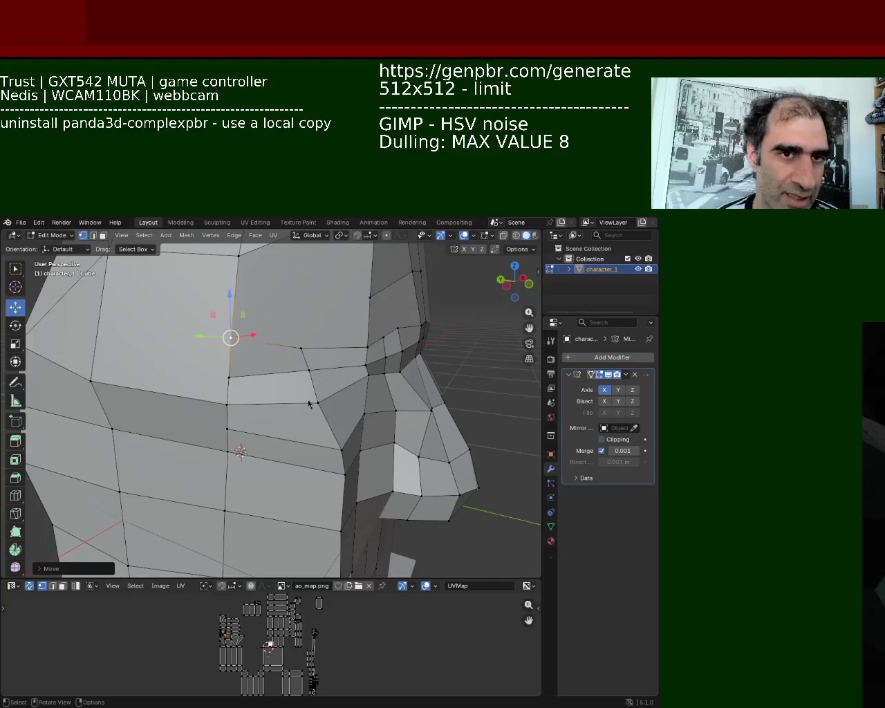
{"action": "mouse_move", "coordinate": [207, 389]}
{"action": "middle_mouse_down"}
{"action": "mouse_move", "coordinate": [271, 340]}
{"action": "mouse_move", "coordinate": [394, 299]}
{"action": "middle_mouse_up"}
Select vertices around the upper head and nose to inspect the large upper face
{"action": "left_click", "coordinate": [304, 310]}
{"action": "left_click", "coordinate": [366, 296], "text": "shift"}
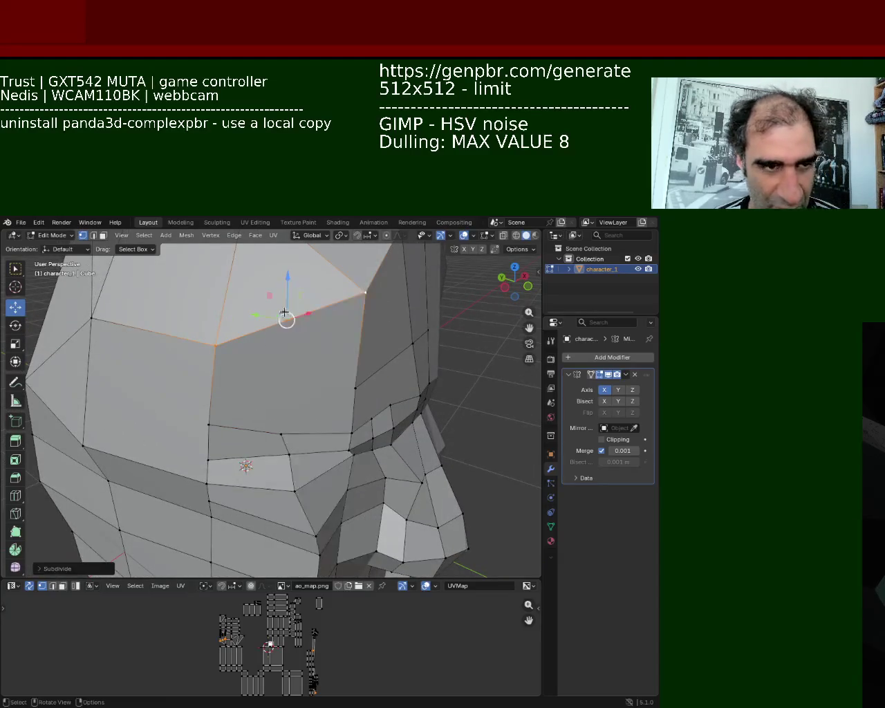
{"action": "left_click", "coordinate": [280, 429], "text": "shift"}
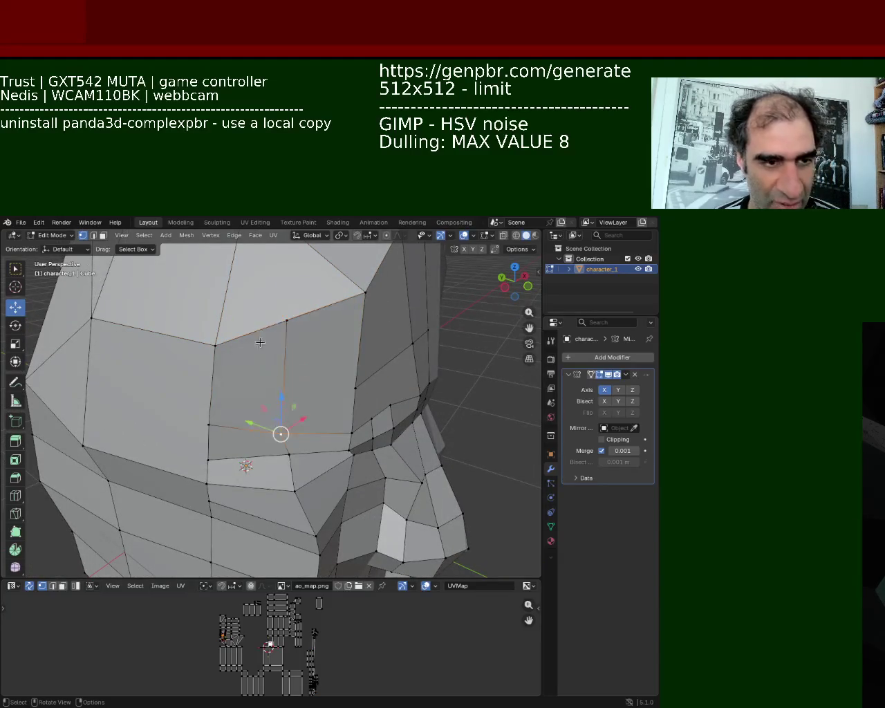
{"action": "mouse_move", "coordinate": [259, 340]}
{"action": "middle_mouse_down"}
{"action": "mouse_move", "coordinate": [258, 322]}
{"action": "mouse_move", "coordinate": [275, 367]}
{"action": "mouse_move", "coordinate": [302, 386]}
{"action": "mouse_move", "coordinate": [261, 401]}
{"action": "mouse_move", "coordinate": [198, 368]}
{"action": "mouse_move", "coordinate": [320, 316]}
{"action": "mouse_move", "coordinate": [309, 265]}
{"action": "middle_mouse_up"}
{"action": "left_click", "coordinate": [333, 415]}
{"action": "scroll", "coordinate": [321, 316], "scroll_direction": "down", "scroll_amount": 5}
{"action": "scroll", "coordinate": [298, 322], "scroll_direction": "up", "scroll_amount": 5}
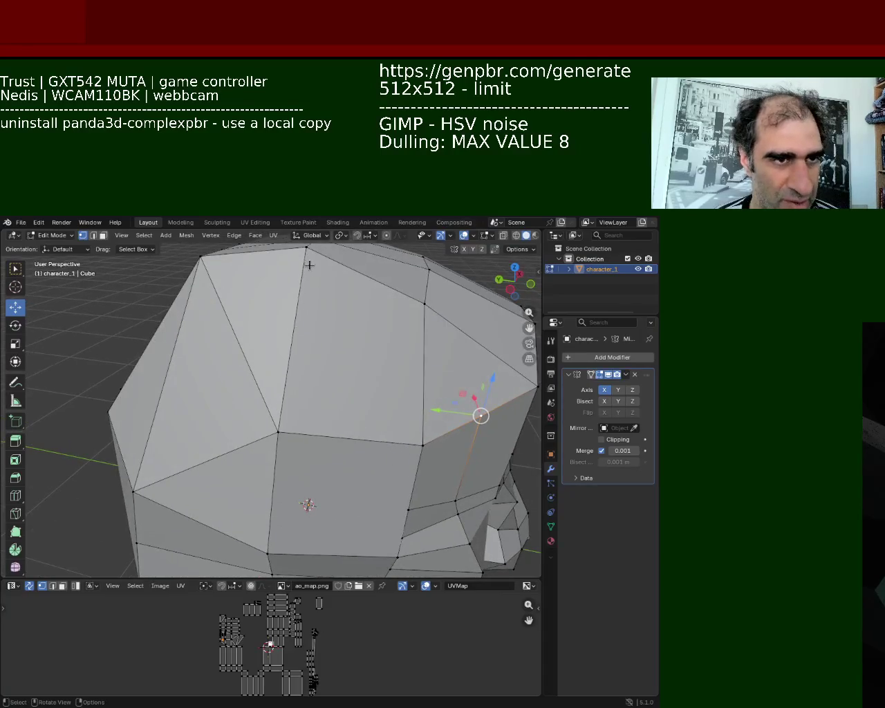
Subdivide the long forehead edge, join its midpoint to the right-side vertex, and slide it
{"action": "left_click", "coordinate": [285, 409]}
{"action": "right_click", "coordinate": [285, 408]}
{"action": "left_click", "coordinate": [284, 409]}
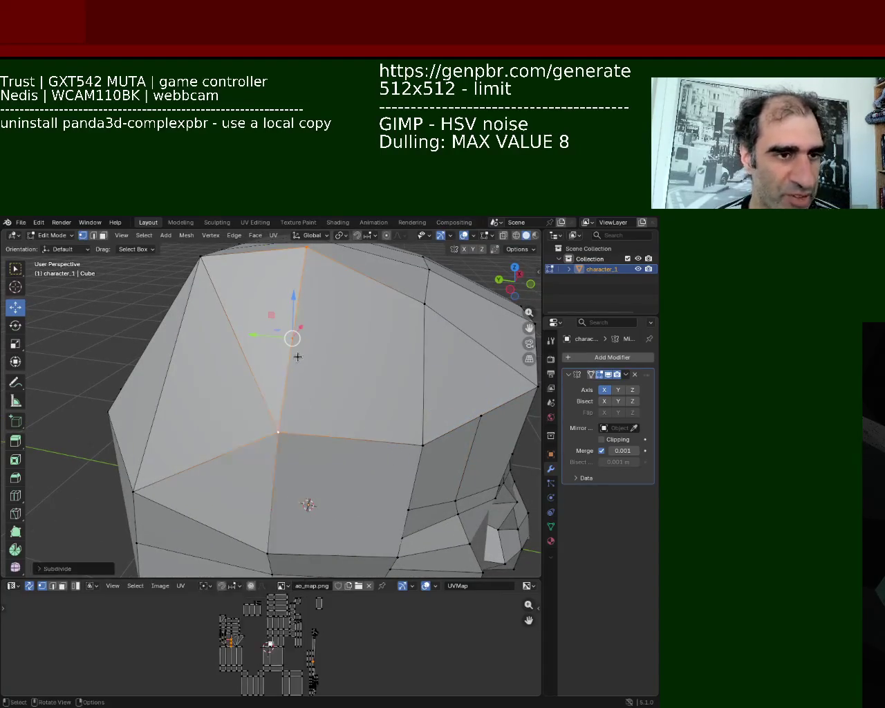
{"action": "left_click", "coordinate": [292, 337]}
{"action": "left_click", "coordinate": [477, 414], "text": "shift"}
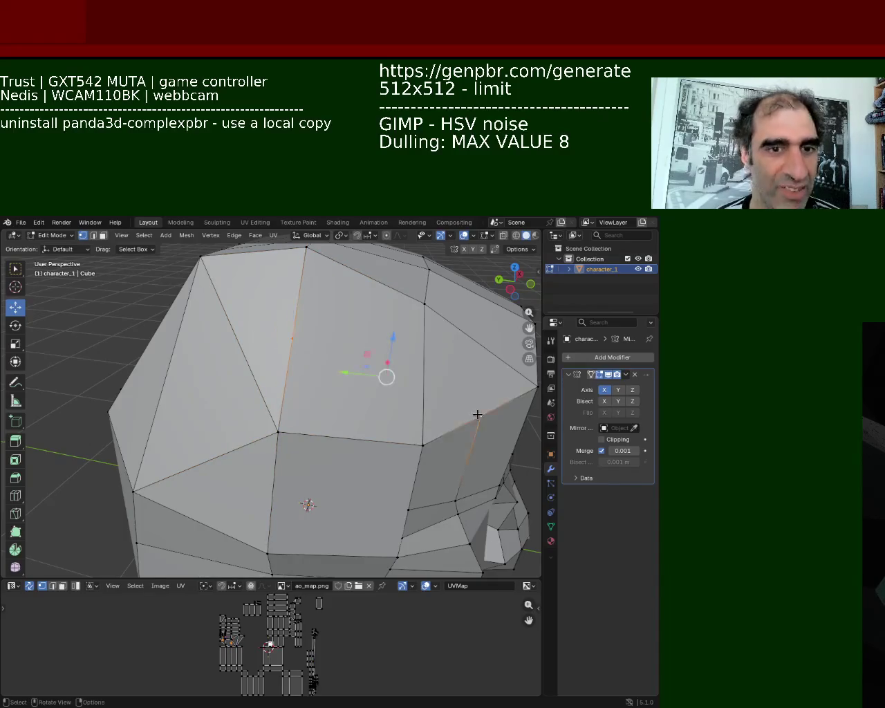
{"action": "key", "text": "j"}
{"action": "key", "text": "shift+v"}
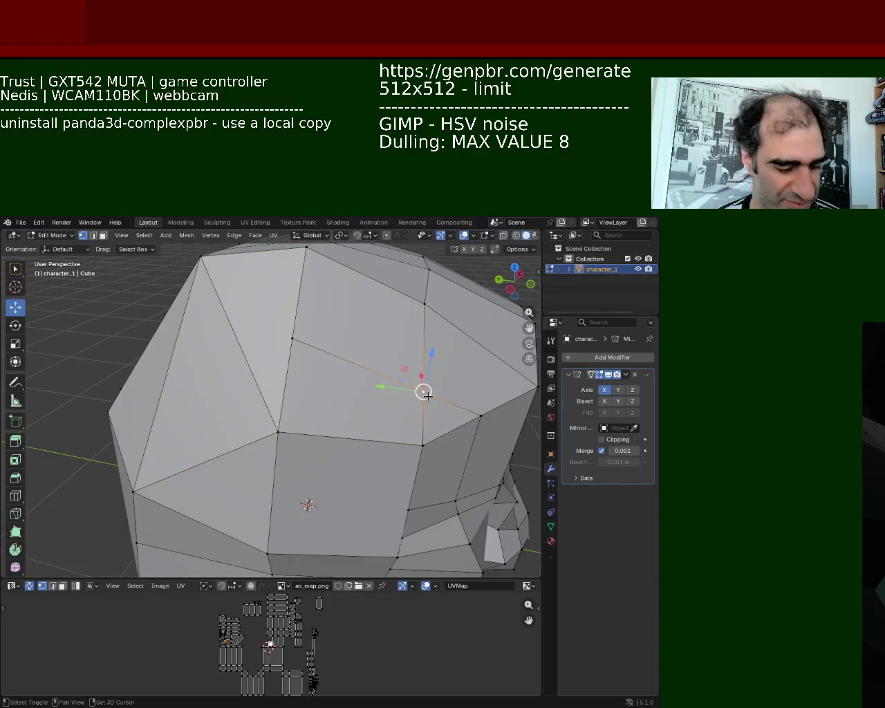
{"action": "left_click", "coordinate": [425, 357]}
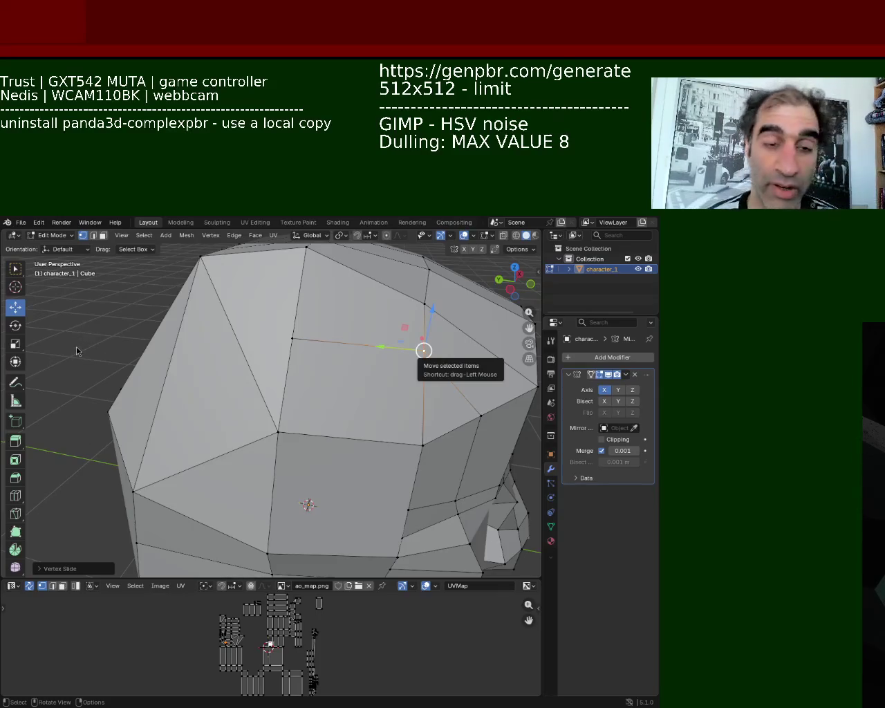
{"action": "middle_click_drag", "start_coordinate": [324, 427], "coordinate": [314, 366]}
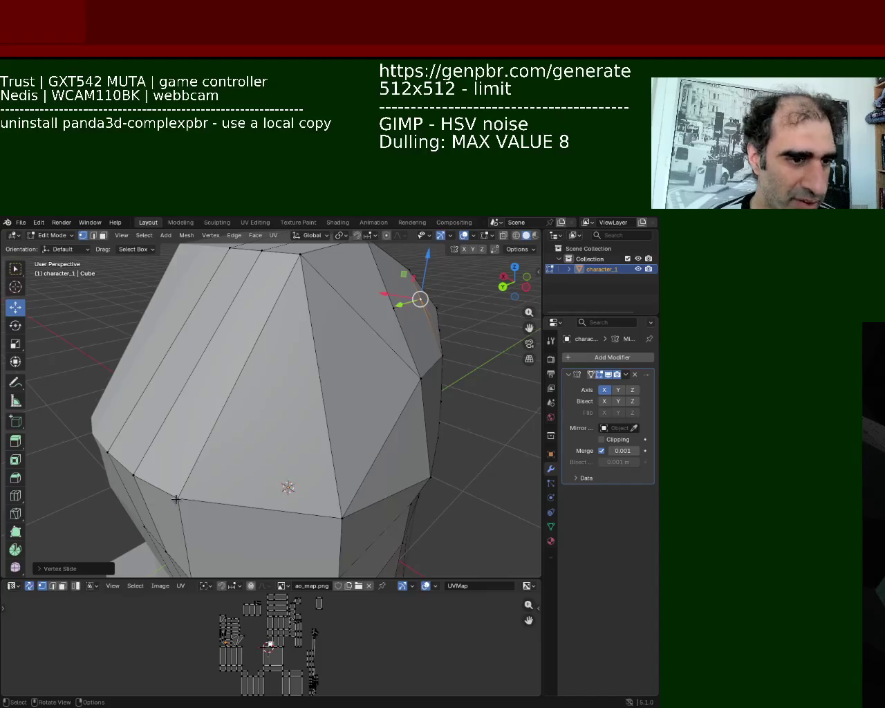
Rotate the edge between two lower side vertices clockwise with Rotate Edge CW
{"action": "left_click", "coordinate": [176, 500]}
{"action": "left_click", "coordinate": [341, 519], "text": "shift"}
{"action": "right_click", "coordinate": [340, 519]}
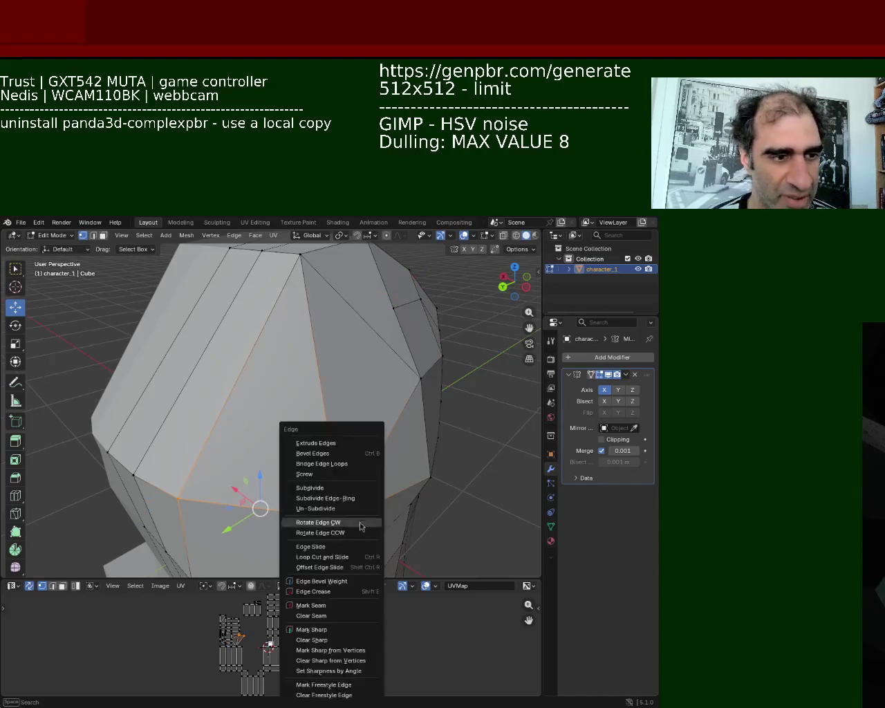
{"action": "left_click", "coordinate": [346, 520]}
Vertex-slide a central-edge vertex and a right-side vertex along their edges toward the top
{"action": "left_click", "coordinate": [382, 323]}
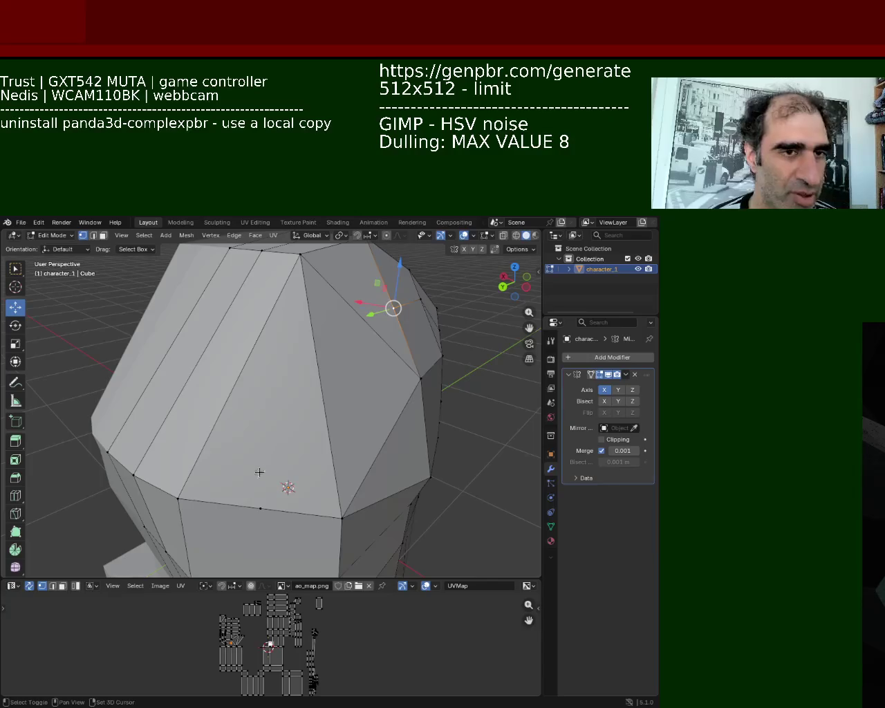
{"action": "left_click", "coordinate": [260, 507], "text": "shift"}
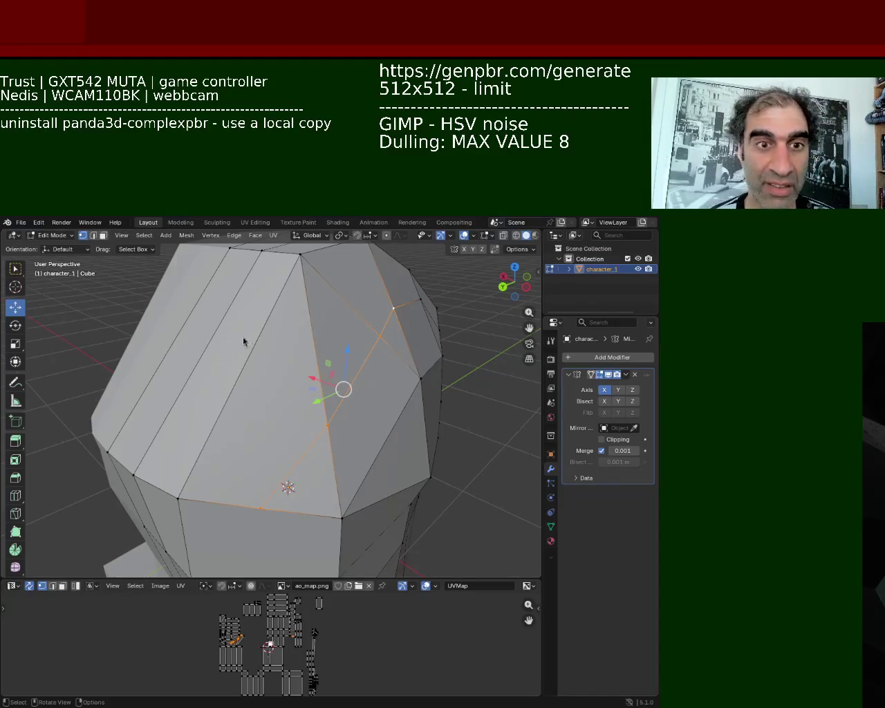
{"action": "left_click", "coordinate": [328, 423]}
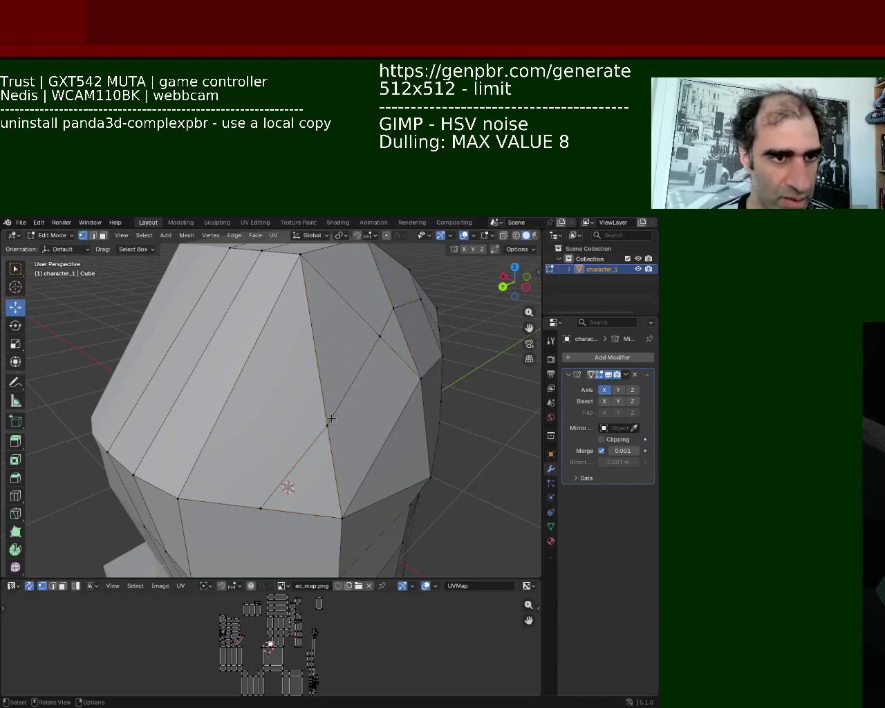
{"action": "key", "text": "shift+v"}
{"action": "left_click", "coordinate": [317, 358]}
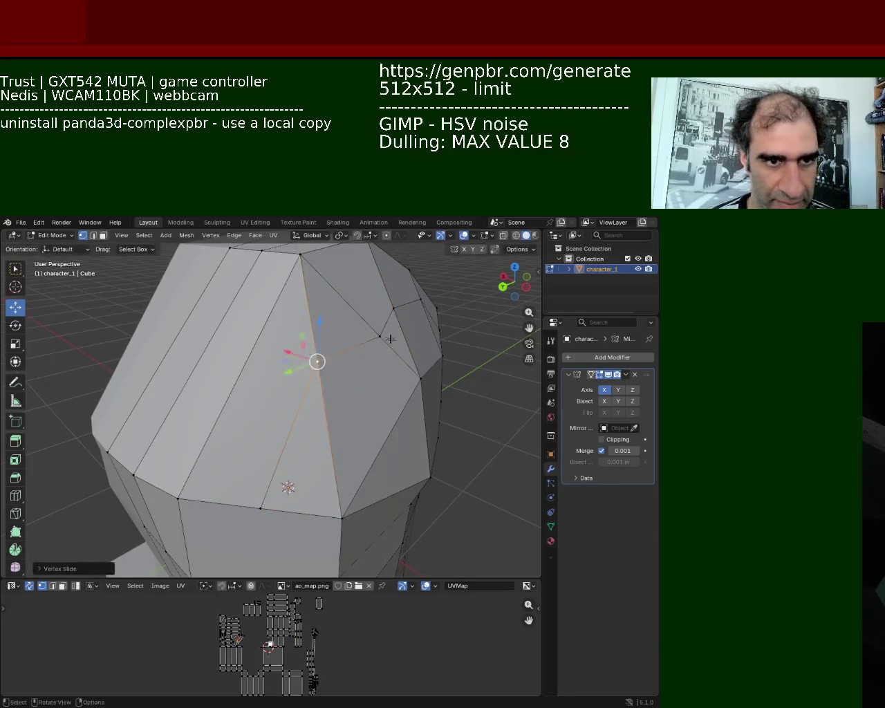
{"action": "left_click", "coordinate": [380, 336]}
{"action": "key", "text": "shift+v"}
{"action": "left_click", "coordinate": [349, 330]}
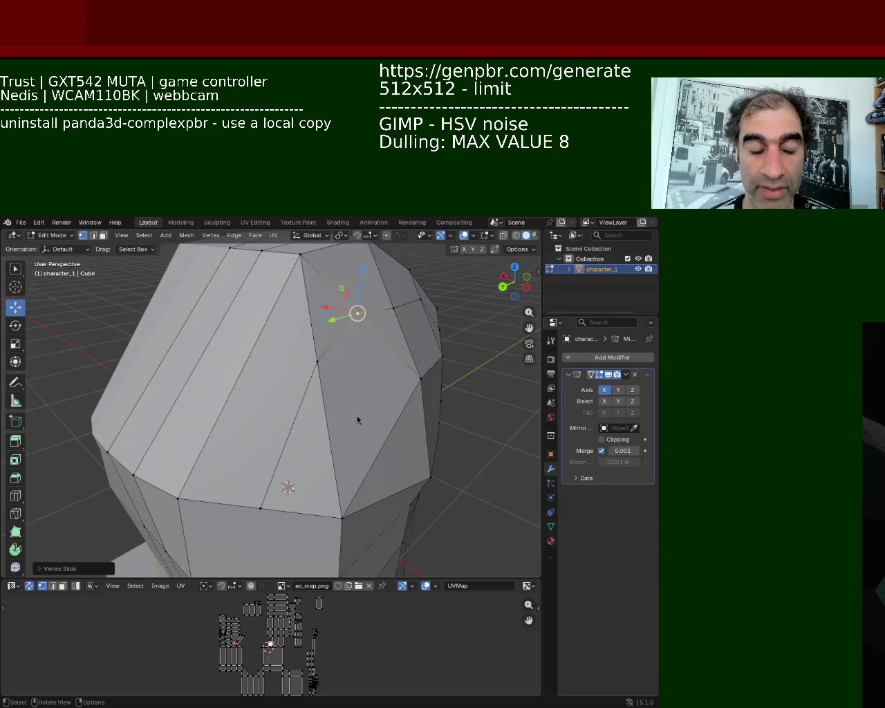
{"action": "mouse_move", "coordinate": [342, 423]}
{"action": "middle_mouse_down"}
{"action": "mouse_move", "coordinate": [269, 334]}
{"action": "mouse_move", "coordinate": [277, 383]}
{"action": "mouse_move", "coordinate": [336, 316]}
{"action": "middle_mouse_up"}
{"action": "left_click", "coordinate": [339, 310]}
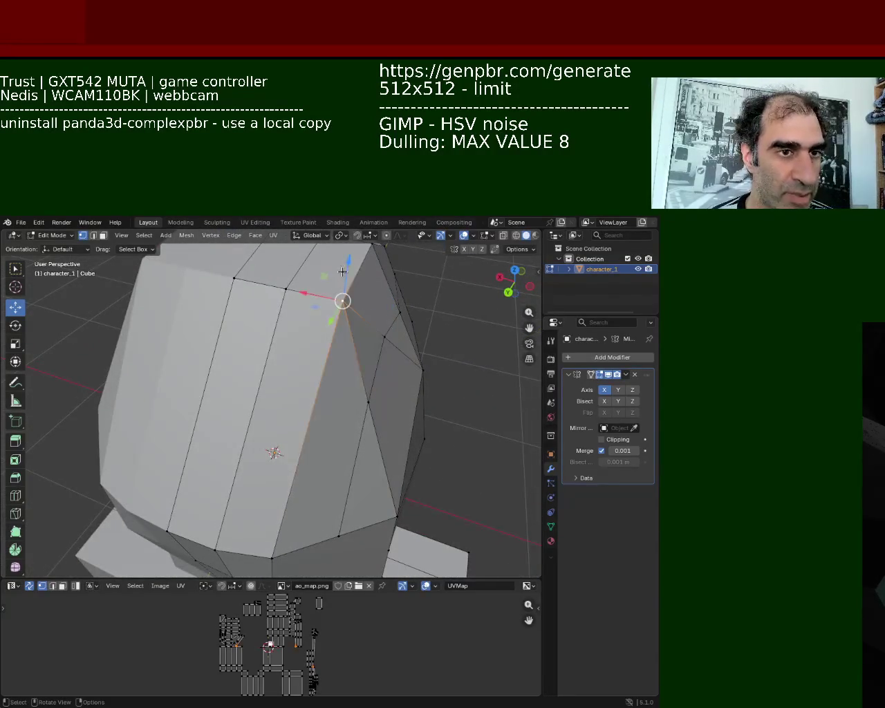
Lower the top crown vertex along Z
{"action": "left_click_drag", "start_coordinate": [343, 291], "coordinate": [347, 300]}
{"action": "mouse_move", "coordinate": [347, 300]}
{"action": "middle_mouse_down"}
{"action": "mouse_move", "coordinate": [242, 307]}
{"action": "mouse_move", "coordinate": [300, 367]}
{"action": "middle_mouse_up"}
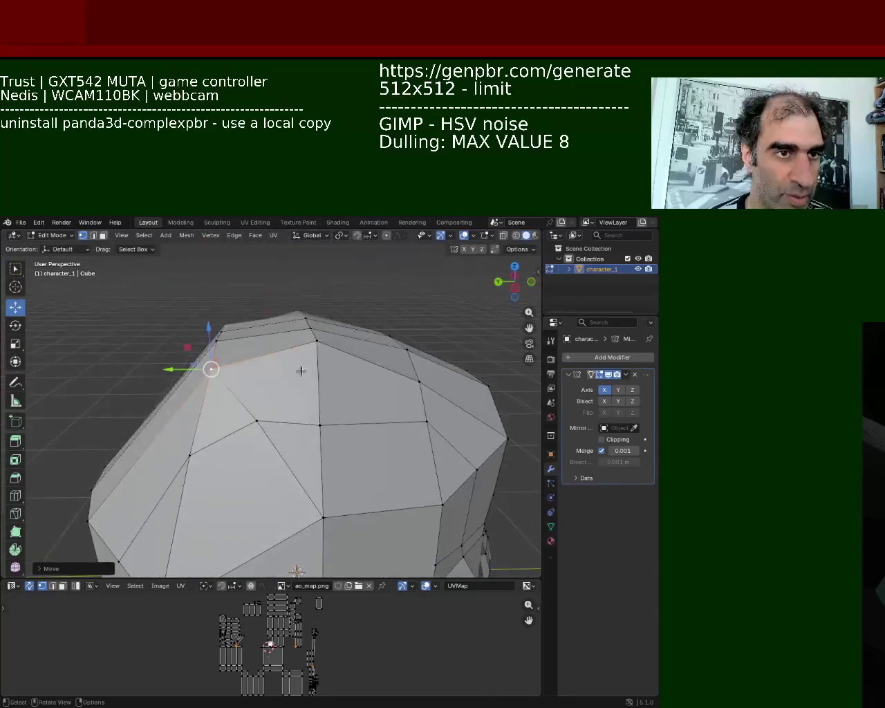
{"action": "left_click", "coordinate": [316, 340]}
{"action": "left_click_drag", "start_coordinate": [319, 305], "coordinate": [327, 321]}
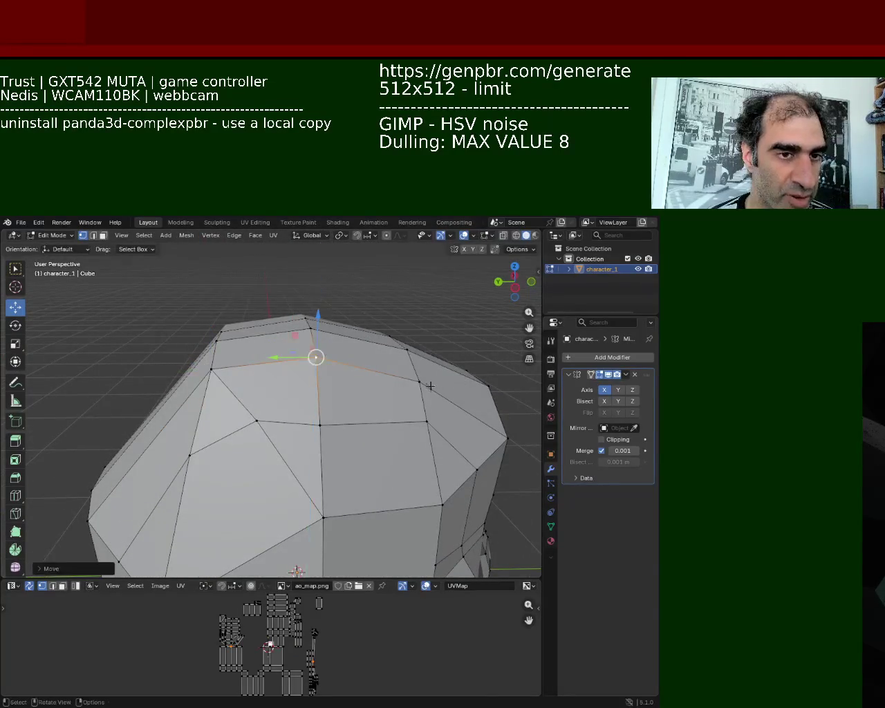
{"action": "middle_click_drag", "start_coordinate": [336, 323], "coordinate": [329, 370]}
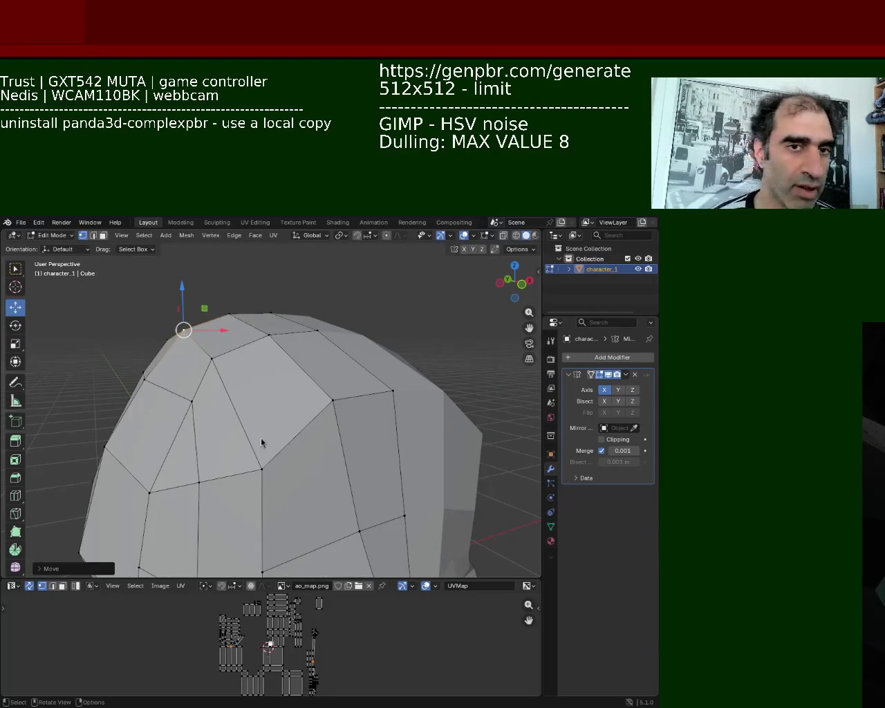
Nudge a lower face vertex up slightly and sideways along X
{"action": "mouse_move", "coordinate": [377, 436]}
{"action": "middle_mouse_down"}
{"action": "mouse_move", "coordinate": [319, 403]}
{"action": "mouse_move", "coordinate": [311, 366]}
{"action": "mouse_move", "coordinate": [312, 499]}
{"action": "middle_mouse_up"}
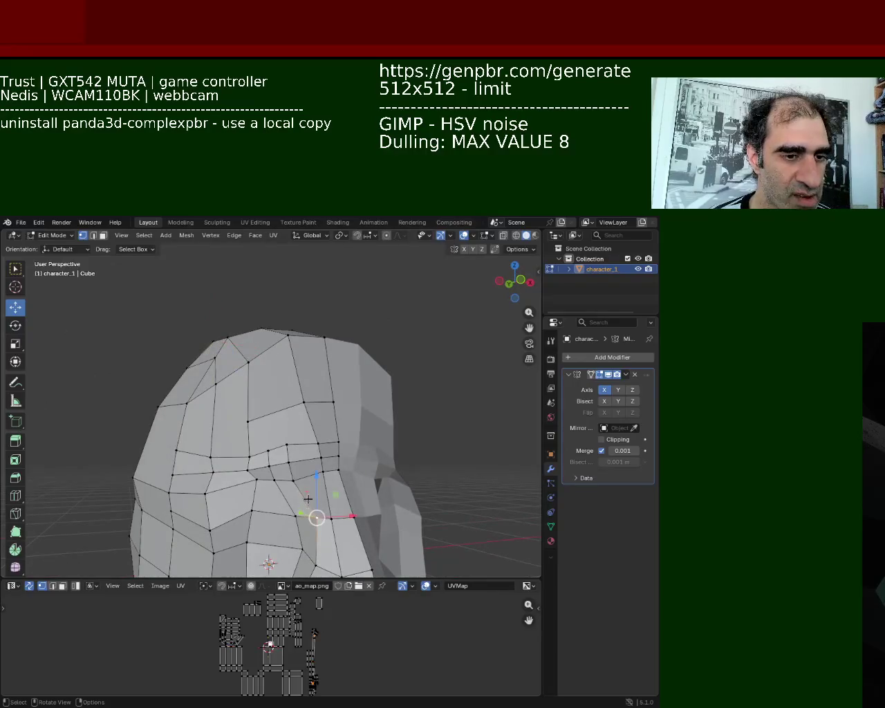
{"action": "mouse_move", "coordinate": [294, 480]}
{"action": "left_mouse_down"}
{"action": "mouse_move", "coordinate": [289, 462]}
{"action": "mouse_move", "coordinate": [333, 461]}
{"action": "mouse_move", "coordinate": [299, 425]}
{"action": "mouse_move", "coordinate": [304, 451]}
{"action": "left_mouse_up"}
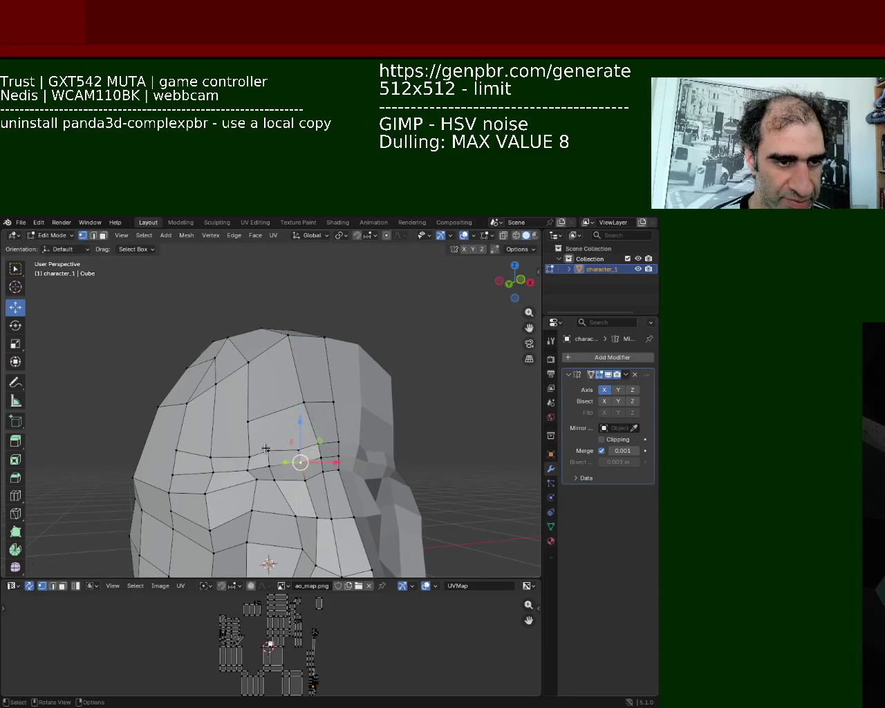
{"action": "mouse_move", "coordinate": [321, 449]}
{"action": "left_mouse_down"}
{"action": "mouse_move", "coordinate": [271, 451]}
{"action": "mouse_move", "coordinate": [269, 468]}
{"action": "mouse_move", "coordinate": [259, 450]}
{"action": "left_mouse_up"}
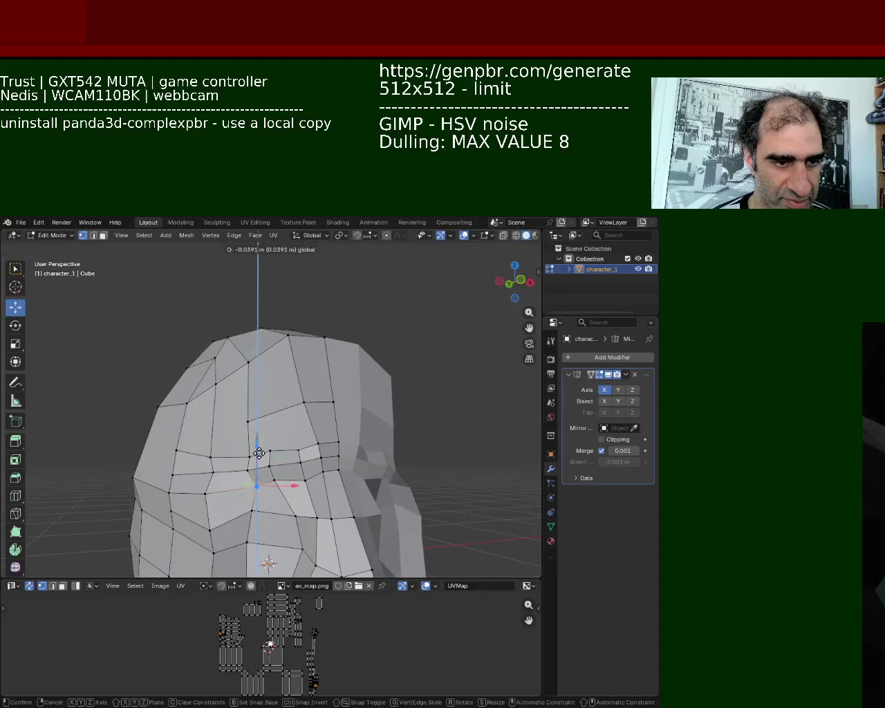
Pull three side silhouette vertices back along Y
{"action": "mouse_move", "coordinate": [258, 450]}
{"action": "middle_mouse_down"}
{"action": "mouse_move", "coordinate": [337, 348]}
{"action": "mouse_move", "coordinate": [320, 314]}
{"action": "middle_mouse_up"}
{"action": "scroll", "coordinate": [321, 314], "scroll_direction": "up", "scroll_amount": 3}
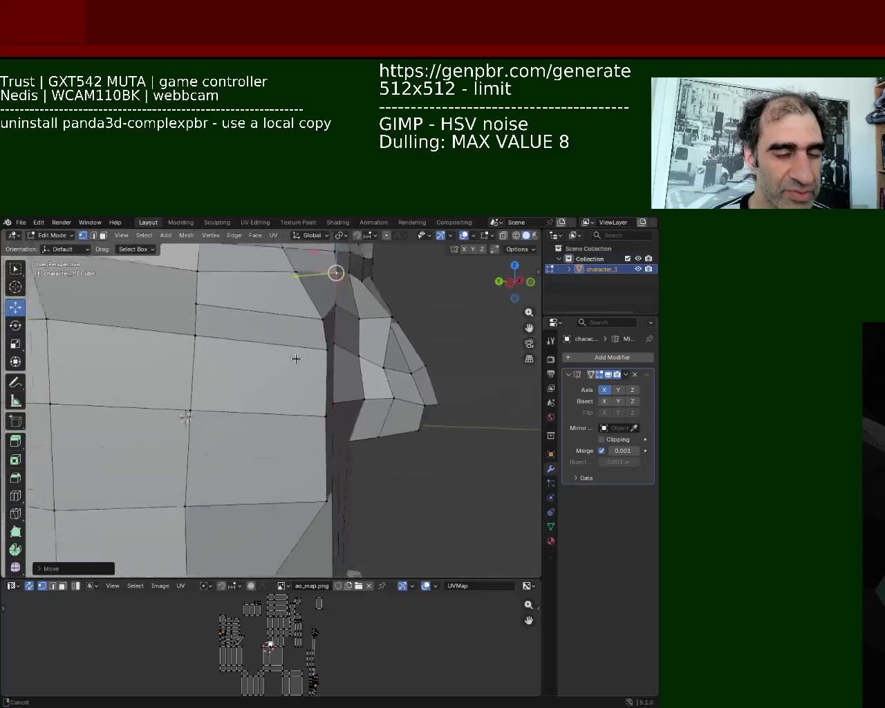
{"action": "left_click", "coordinate": [330, 308]}
{"action": "left_click", "coordinate": [334, 341], "text": "shift"}
{"action": "left_click", "coordinate": [334, 418], "text": "shift"}
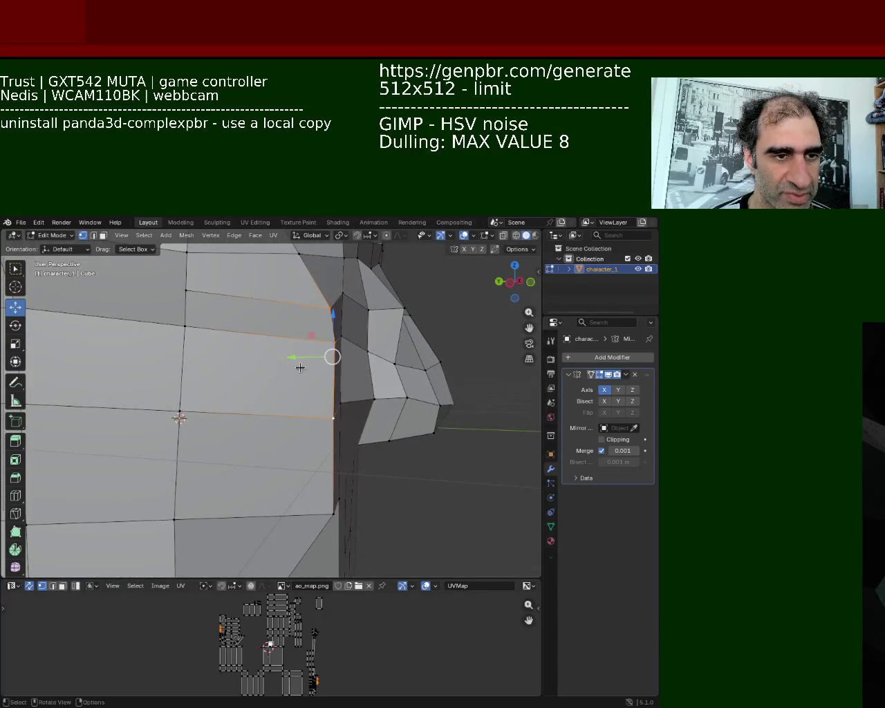
{"action": "left_click_drag", "start_coordinate": [297, 360], "coordinate": [275, 360]}
{"action": "left_click", "coordinate": [270, 360]}
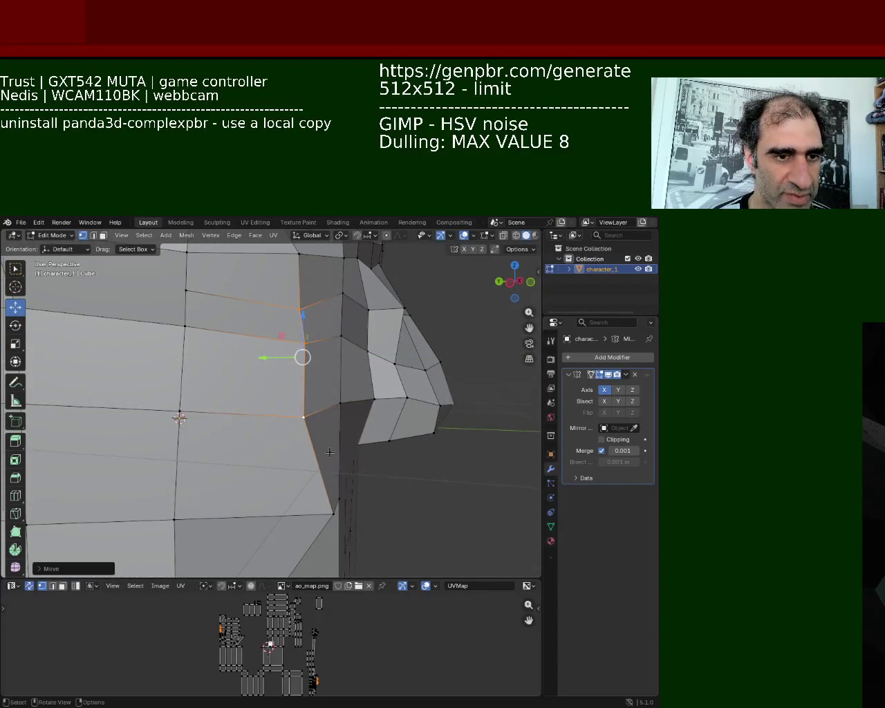
Move the bottom-edge vertex along the Y axis with G then Y
{"action": "left_click", "coordinate": [333, 515]}
{"action": "left_click", "coordinate": [326, 517], "text": "shift"}
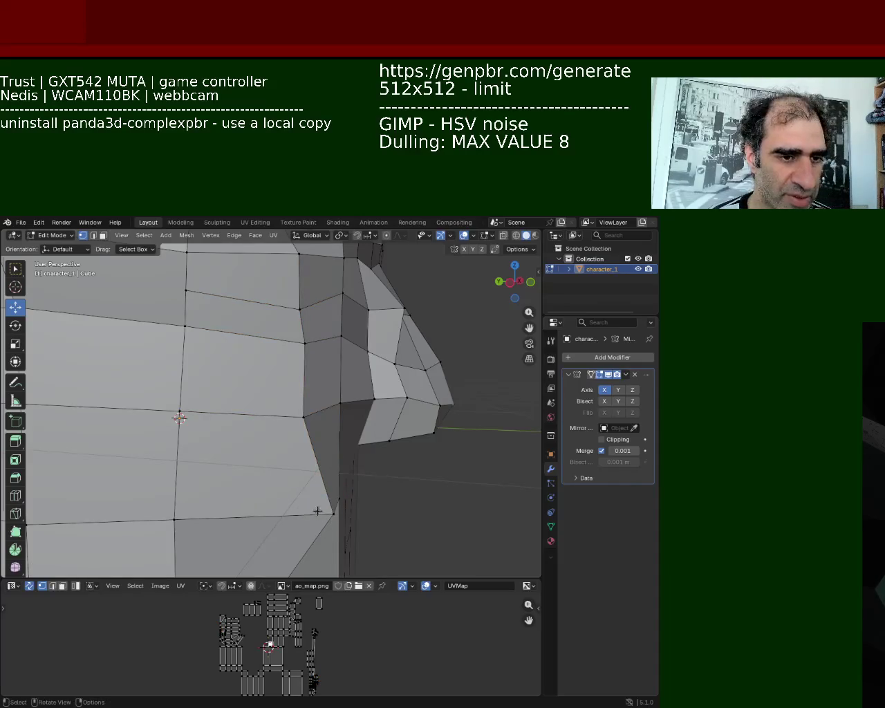
{"action": "left_click", "coordinate": [332, 514]}
{"action": "key", "text": "g"}
{"action": "key", "text": "y"}
{"action": "left_click", "coordinate": [237, 509]}
{"action": "mouse_move", "coordinate": [229, 505]}
{"action": "middle_mouse_down"}
{"action": "mouse_move", "coordinate": [289, 411]}
{"action": "mouse_move", "coordinate": [306, 354]}
{"action": "middle_mouse_up"}
Vertex-slide the forehead vertex under the brow block down its vertical edge
{"action": "left_click", "coordinate": [358, 400]}
{"action": "left_click", "coordinate": [348, 353]}
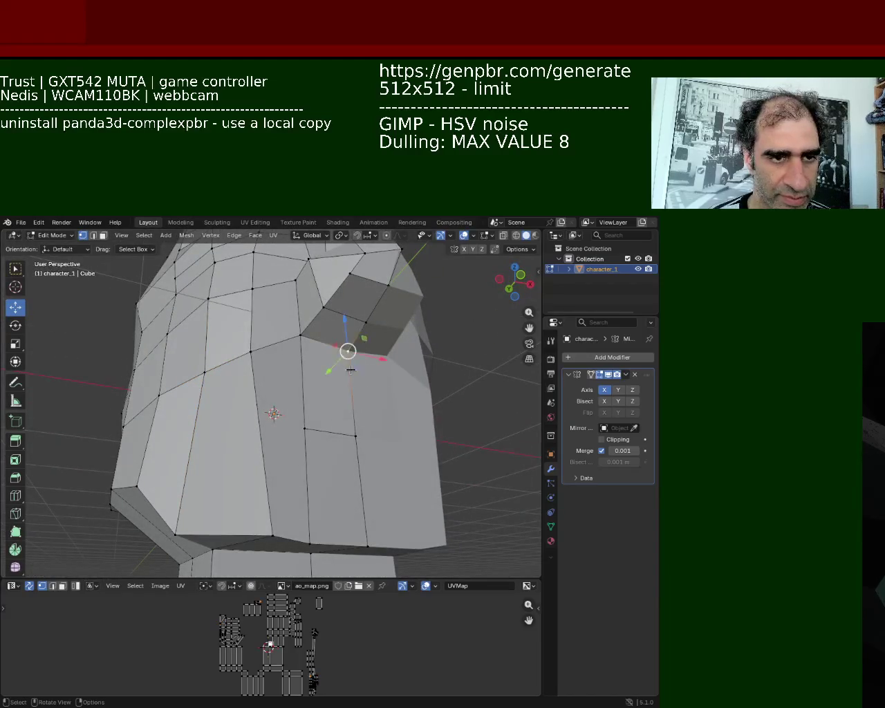
{"action": "left_click", "coordinate": [301, 337]}
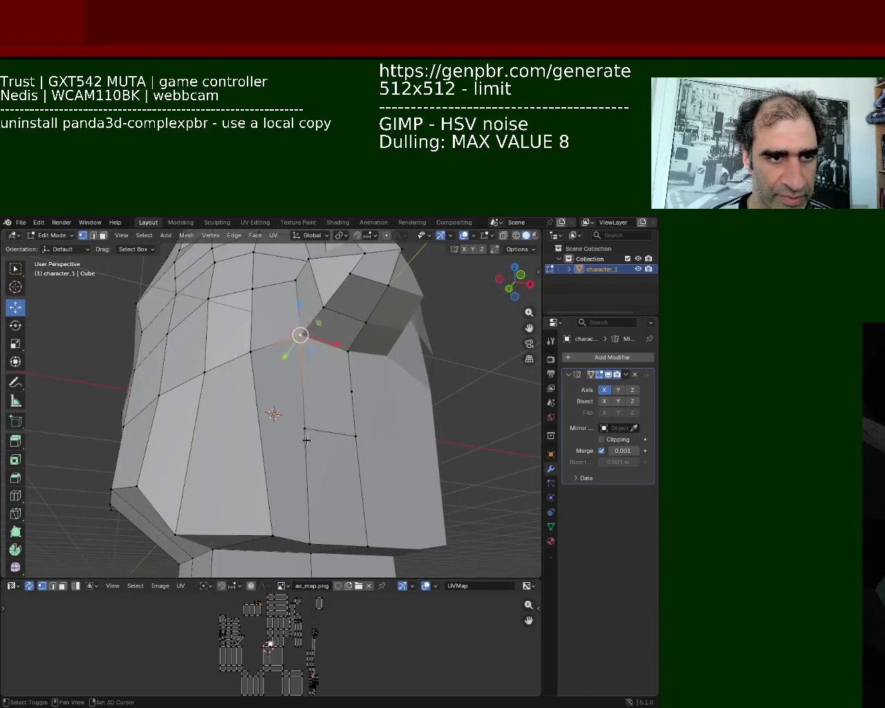
{"action": "left_click", "coordinate": [304, 429], "text": "shift"}
{"action": "left_click", "coordinate": [351, 391], "text": "shift"}
{"action": "left_click", "coordinate": [348, 351], "text": "shift"}
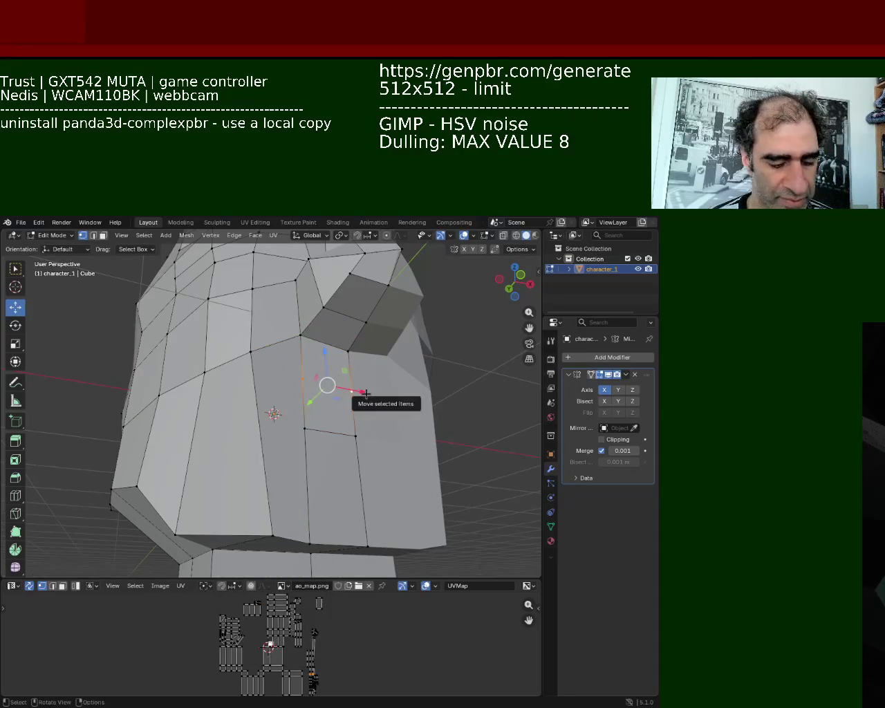
{"action": "left_click", "coordinate": [352, 392]}
{"action": "left_click", "coordinate": [302, 377]}
{"action": "key", "text": "shift+v"}
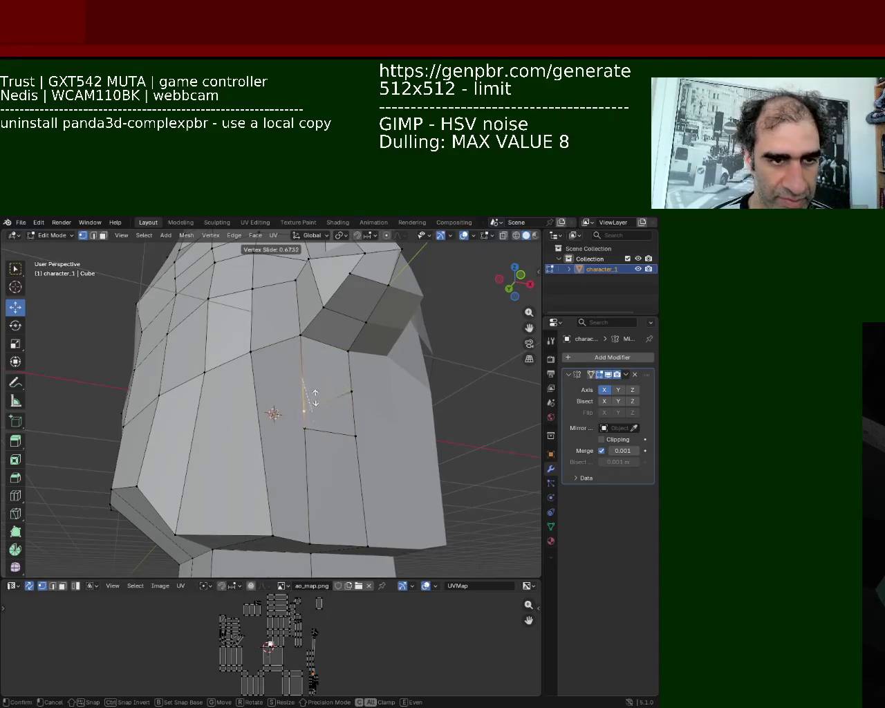
{"action": "left_click", "coordinate": [314, 391]}
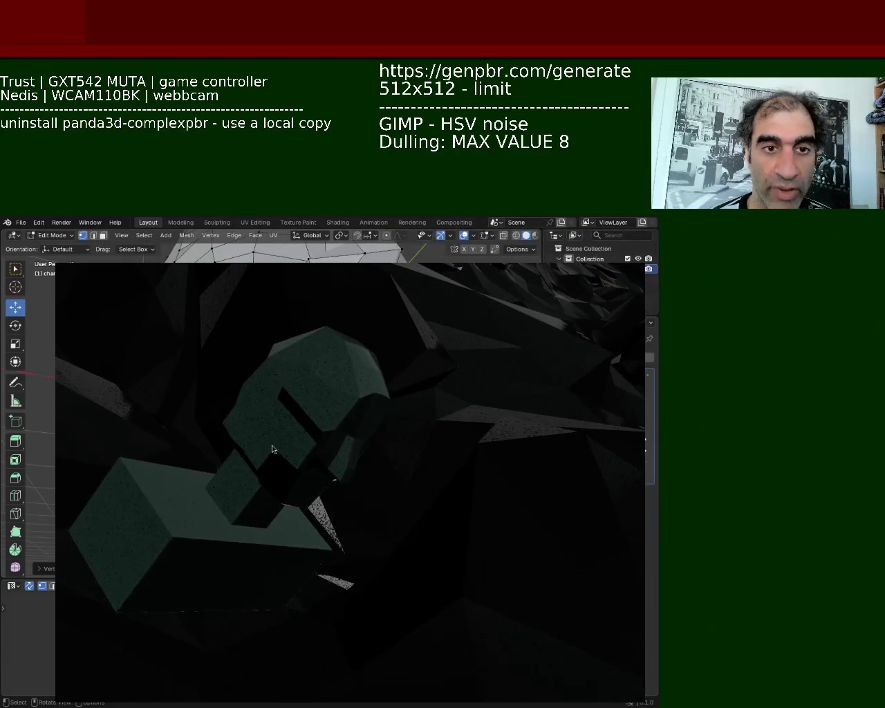
Pull the game camera back and orbit it around the rocky terrain to see the small green character
{"action": "mouse_move", "coordinate": [411, 550]}
{"action": "left_mouse_down"}
{"action": "mouse_move", "coordinate": [387, 449]}
{"action": "mouse_move", "coordinate": [399, 475]}
{"action": "mouse_move", "coordinate": [357, 478]}
{"action": "mouse_move", "coordinate": [430, 376]}
{"action": "left_mouse_up"}
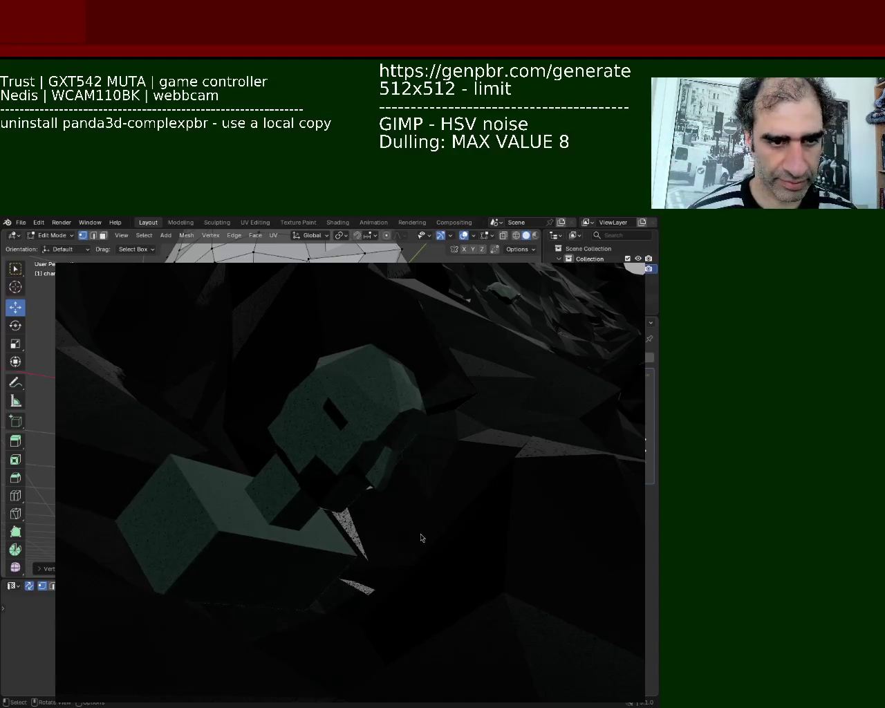
{"action": "mouse_move", "coordinate": [421, 538]}
{"action": "middle_mouse_down"}
{"action": "mouse_move", "coordinate": [390, 396]}
{"action": "mouse_move", "coordinate": [394, 520]}
{"action": "middle_mouse_up"}
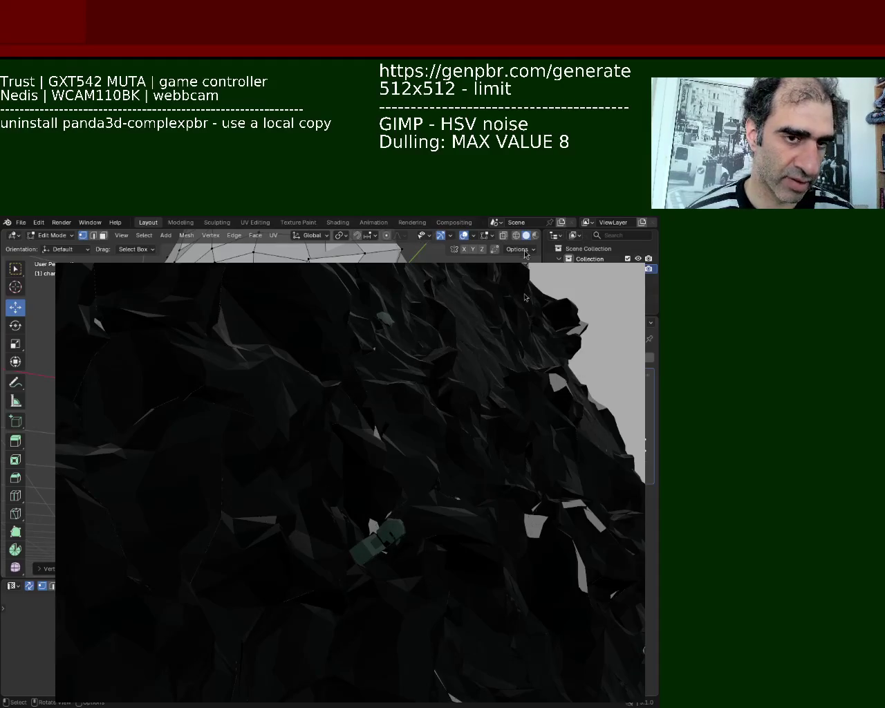
{"action": "mouse_move", "coordinate": [436, 533]}
{"action": "middle_mouse_down"}
{"action": "mouse_move", "coordinate": [342, 477]}
{"action": "mouse_move", "coordinate": [406, 507]}
{"action": "mouse_move", "coordinate": [342, 508]}
{"action": "middle_mouse_up"}
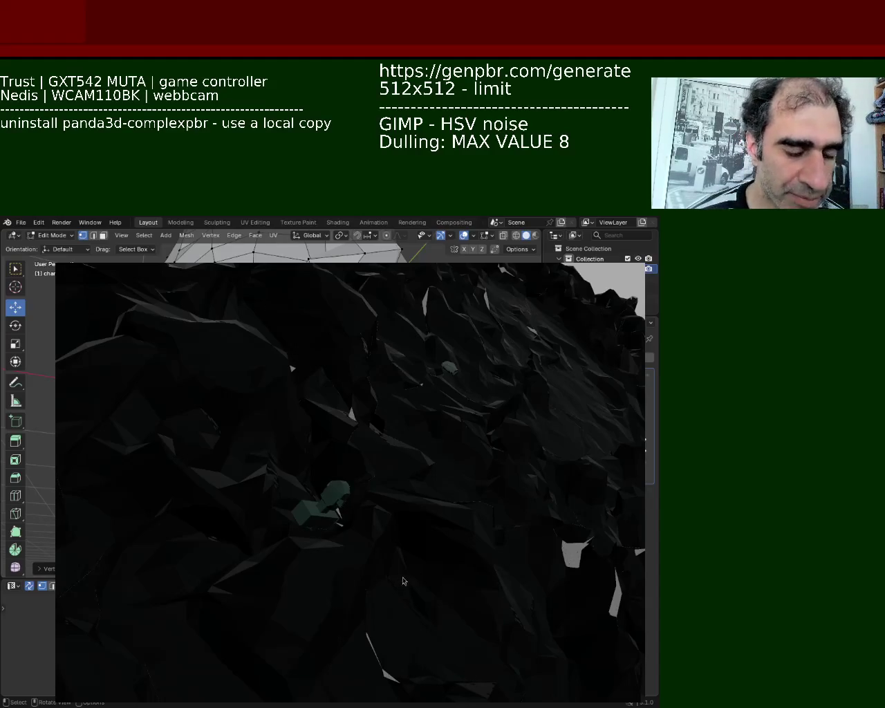
Swing the game camera through the rocks and horizon, then back toward the green character
{"action": "mouse_move", "coordinate": [404, 581]}
{"action": "middle_mouse_down"}
{"action": "mouse_move", "coordinate": [355, 504]}
{"action": "mouse_move", "coordinate": [281, 495]}
{"action": "mouse_move", "coordinate": [328, 491]}
{"action": "middle_mouse_up"}
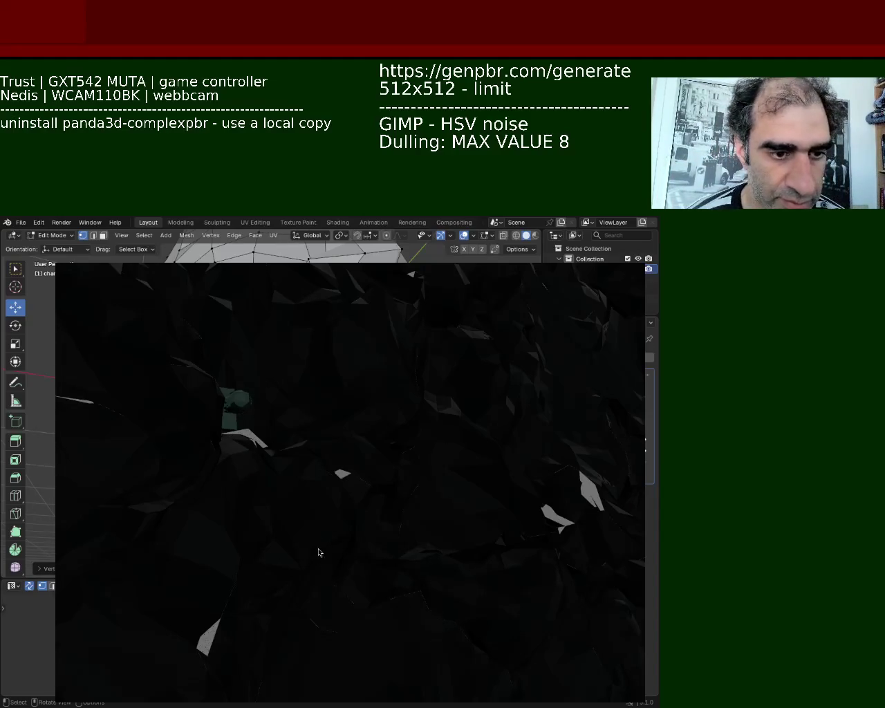
{"action": "mouse_move", "coordinate": [320, 552]}
{"action": "middle_mouse_down"}
{"action": "mouse_move", "coordinate": [211, 384]}
{"action": "mouse_move", "coordinate": [300, 394]}
{"action": "mouse_move", "coordinate": [425, 512]}
{"action": "mouse_move", "coordinate": [382, 472]}
{"action": "mouse_move", "coordinate": [386, 501]}
{"action": "mouse_move", "coordinate": [352, 486]}
{"action": "mouse_move", "coordinate": [338, 439]}
{"action": "mouse_move", "coordinate": [340, 460]}
{"action": "middle_mouse_up"}
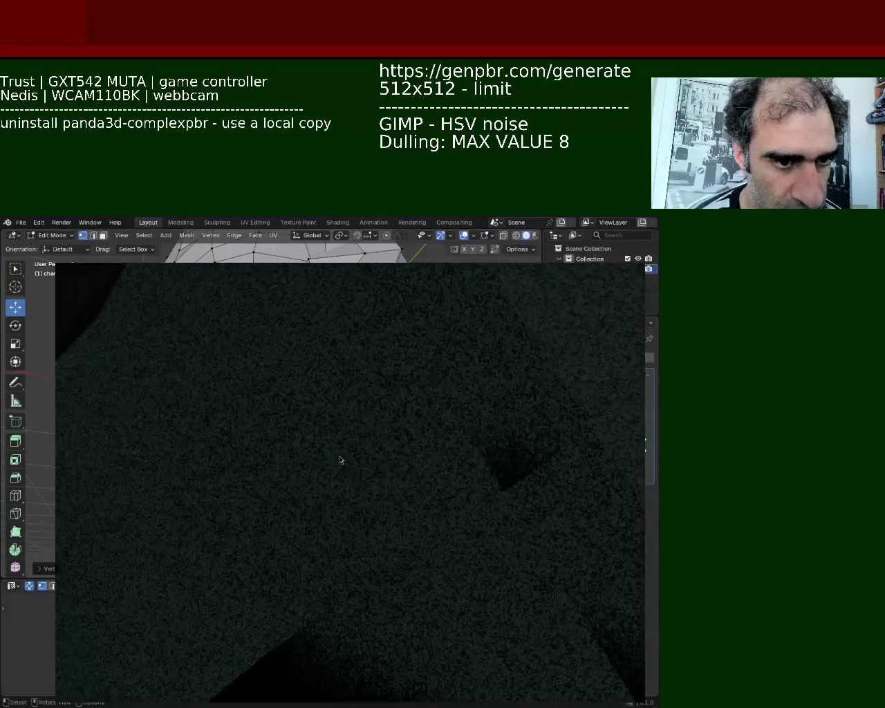
{"action": "scroll", "coordinate": [362, 448], "scroll_direction": "down", "scroll_amount": 3}
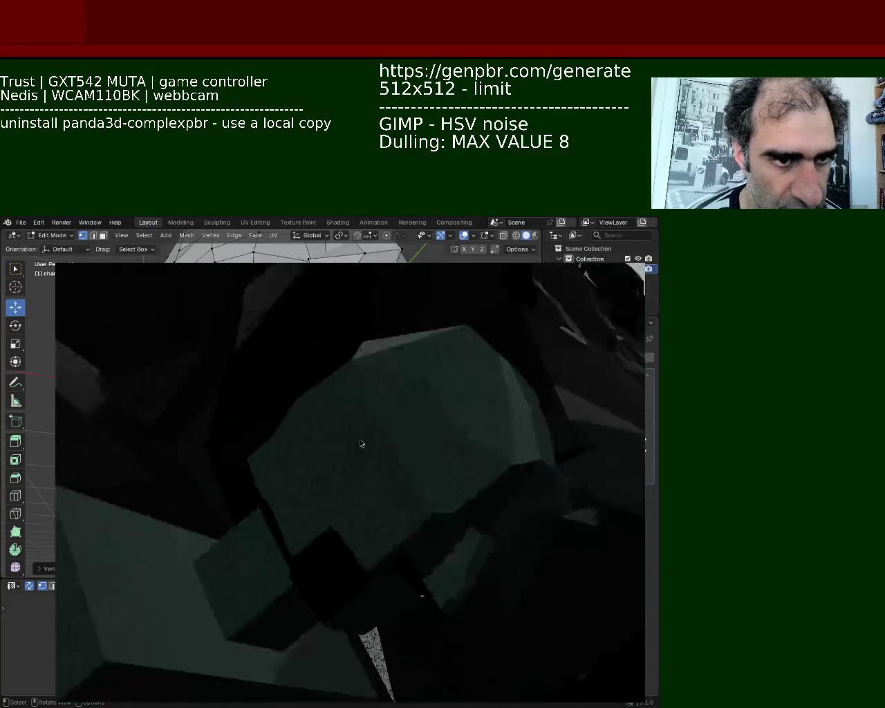
{"action": "mouse_move", "coordinate": [361, 443]}
{"action": "middle_mouse_down"}
{"action": "mouse_move", "coordinate": [373, 461]}
{"action": "mouse_move", "coordinate": [389, 457]}
{"action": "mouse_move", "coordinate": [398, 420]}
{"action": "middle_mouse_up"}
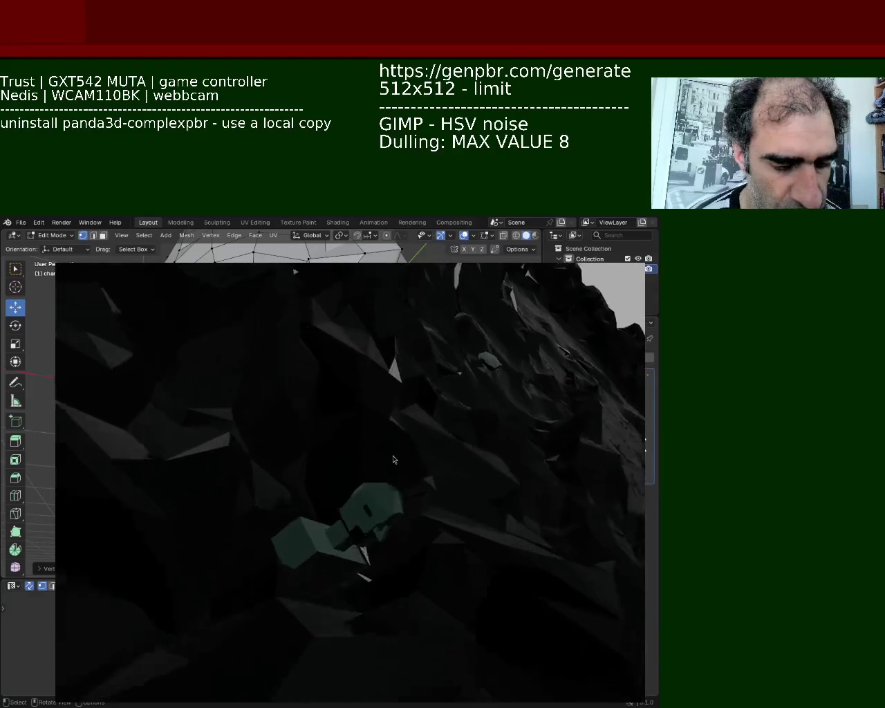
{"action": "scroll", "coordinate": [389, 484], "scroll_direction": "up", "scroll_amount": 2}
{"action": "scroll", "coordinate": [389, 492], "scroll_direction": "up", "scroll_amount": 3}
{"action": "scroll", "coordinate": [389, 506], "scroll_direction": "down", "scroll_amount": 4}
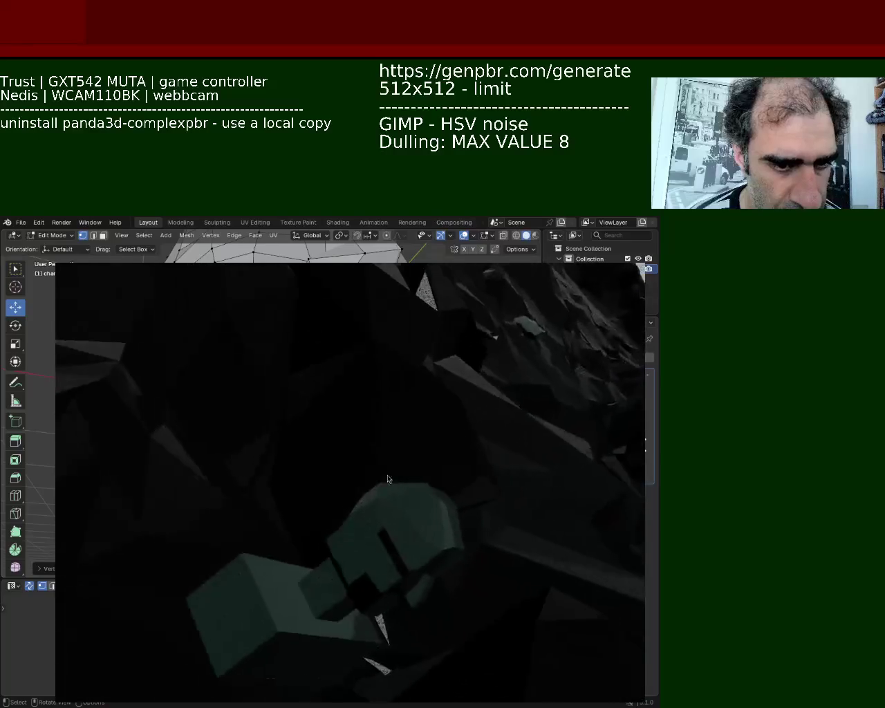
Pull back to see the character among the rocks and shift the game window aside
{"action": "middle_click_drag", "start_coordinate": [389, 506], "coordinate": [388, 421]}
{"action": "scroll", "coordinate": [388, 421], "scroll_direction": "up", "scroll_amount": 3}
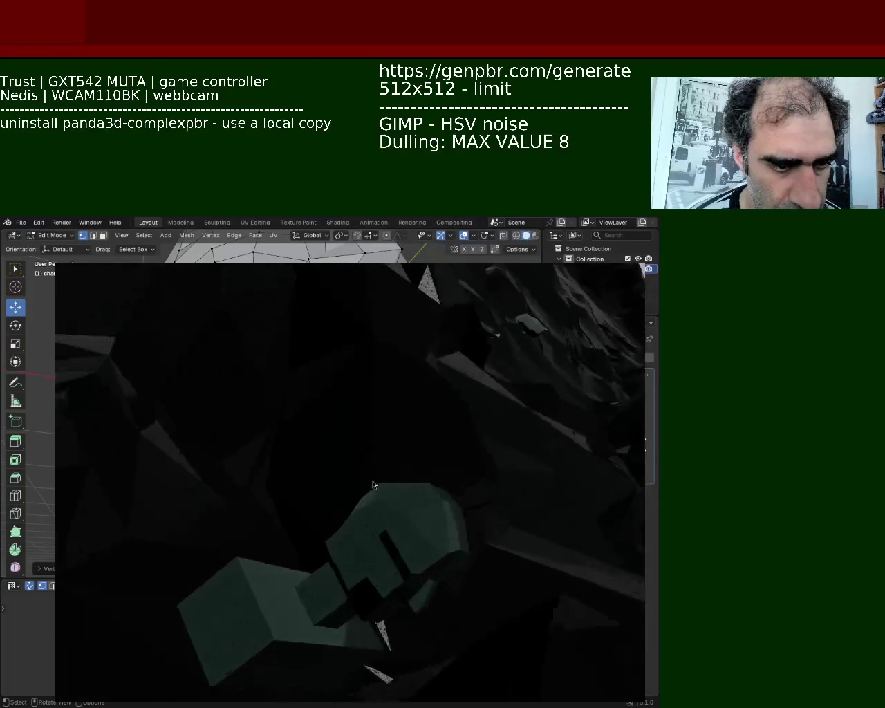
{"action": "scroll", "coordinate": [373, 492], "scroll_direction": "up", "scroll_amount": 2}
{"action": "scroll", "coordinate": [373, 492], "scroll_direction": "down", "scroll_amount": 4}
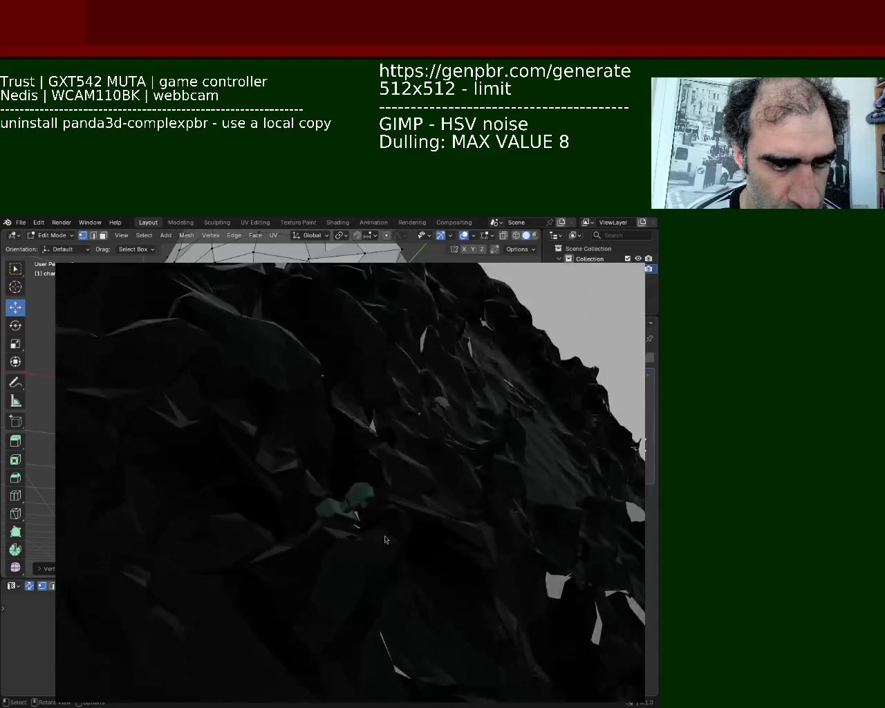
{"action": "middle_click_drag", "start_coordinate": [373, 493], "coordinate": [366, 550]}
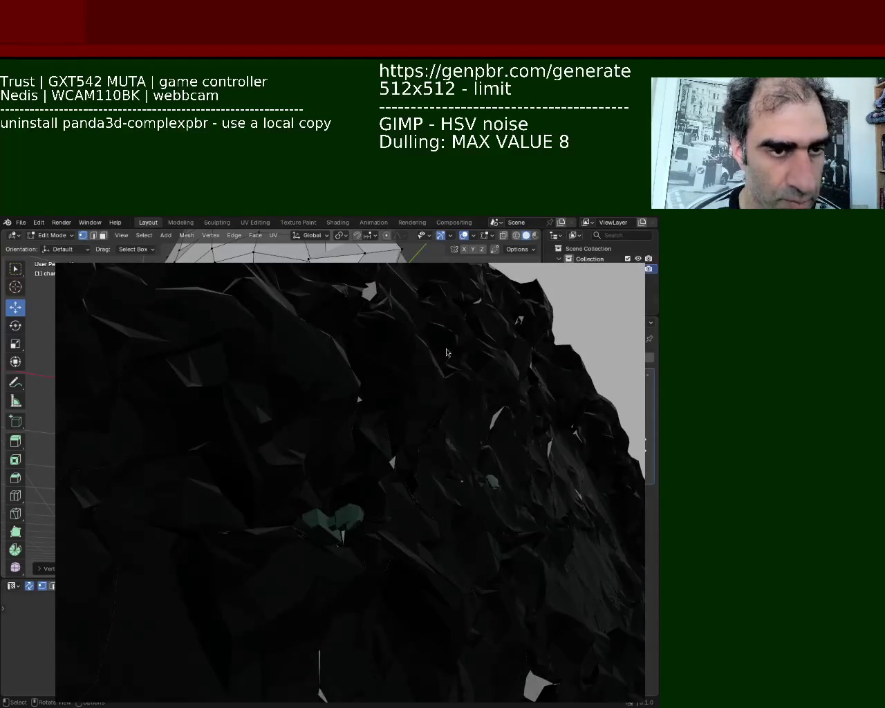
{"action": "key", "text": "super+shift+Right"}
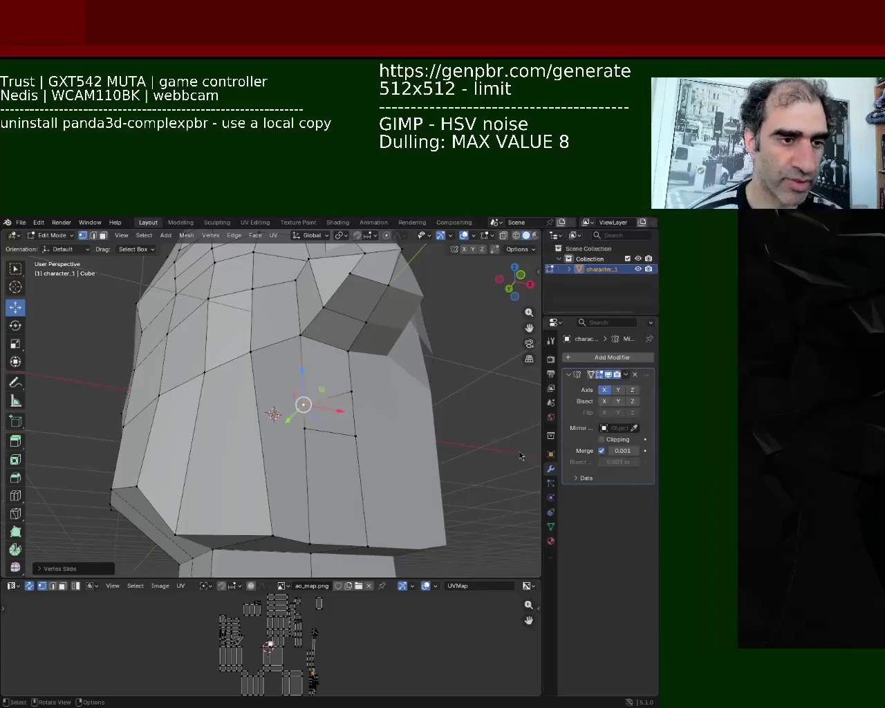
Un-Subdivide the selected edges on the lower front of the head
{"action": "left_click", "coordinate": [338, 441]}
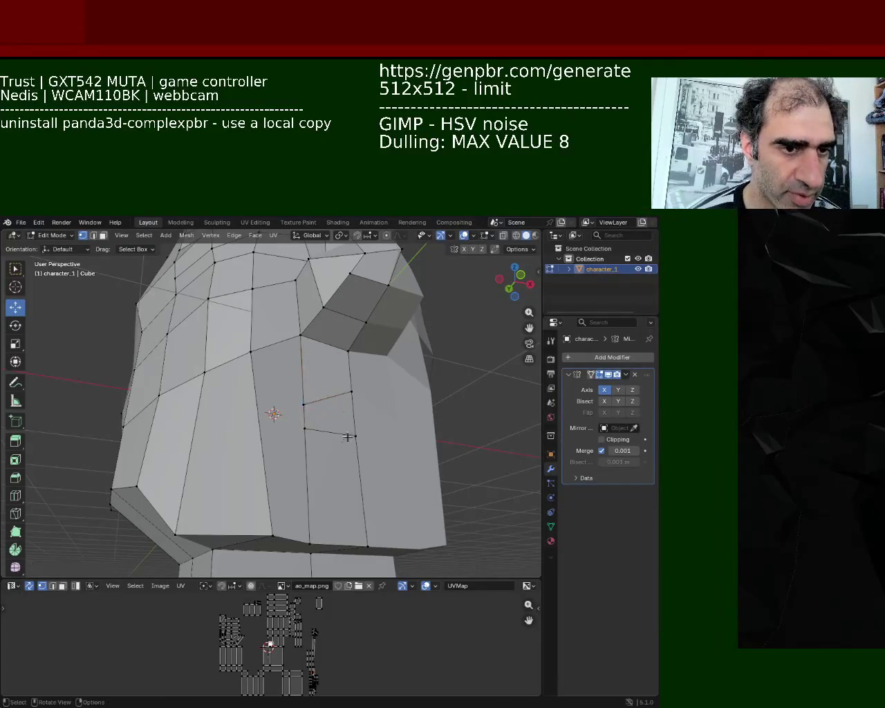
{"action": "left_click", "coordinate": [361, 488]}
{"action": "right_click", "coordinate": [323, 470]}
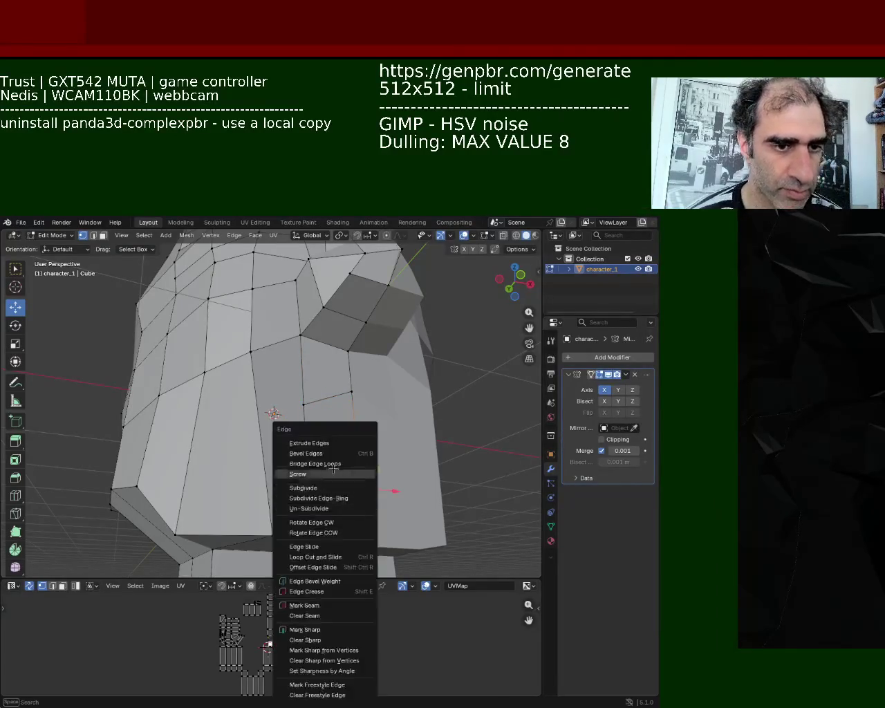
{"action": "left_click", "coordinate": [315, 527]}
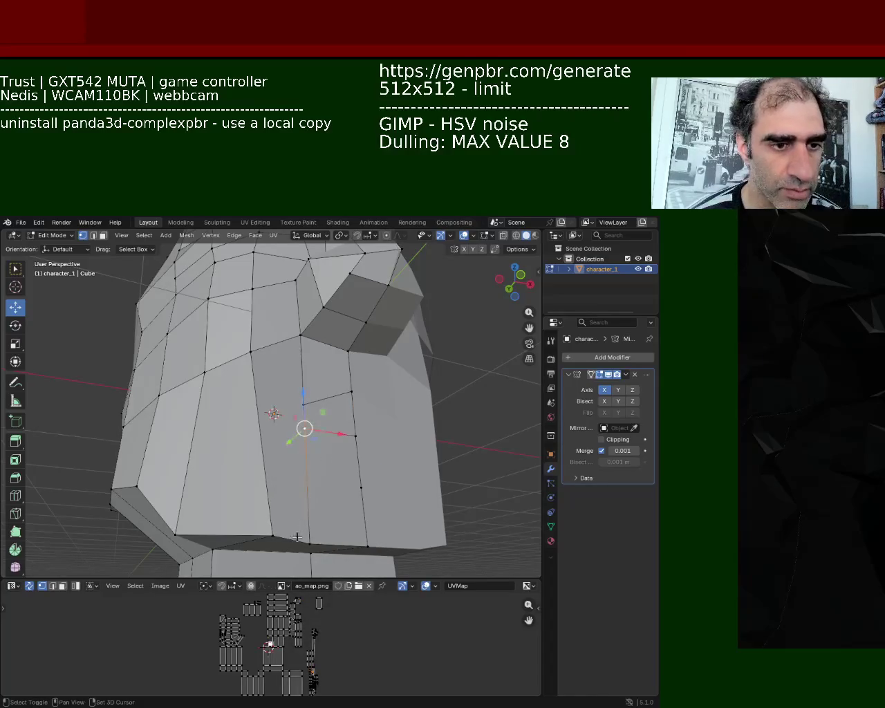
{"action": "key", "text": "ctrl+e"}
{"action": "left_click", "coordinate": [321, 509]}
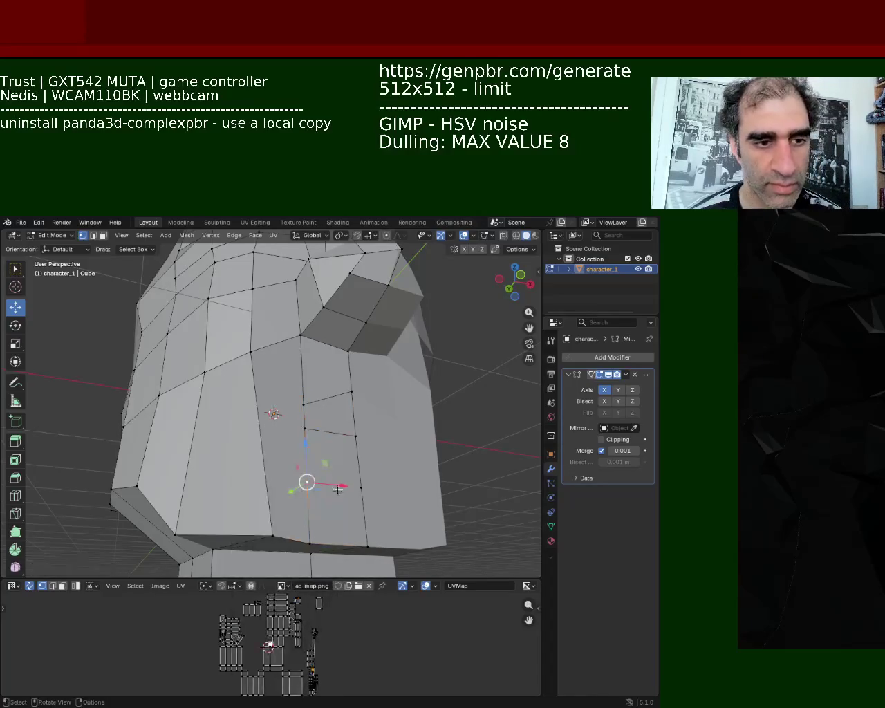
Raise two lower front vertices vertically along Z
{"action": "left_click", "coordinate": [361, 487]}
{"action": "left_click", "coordinate": [308, 485]}
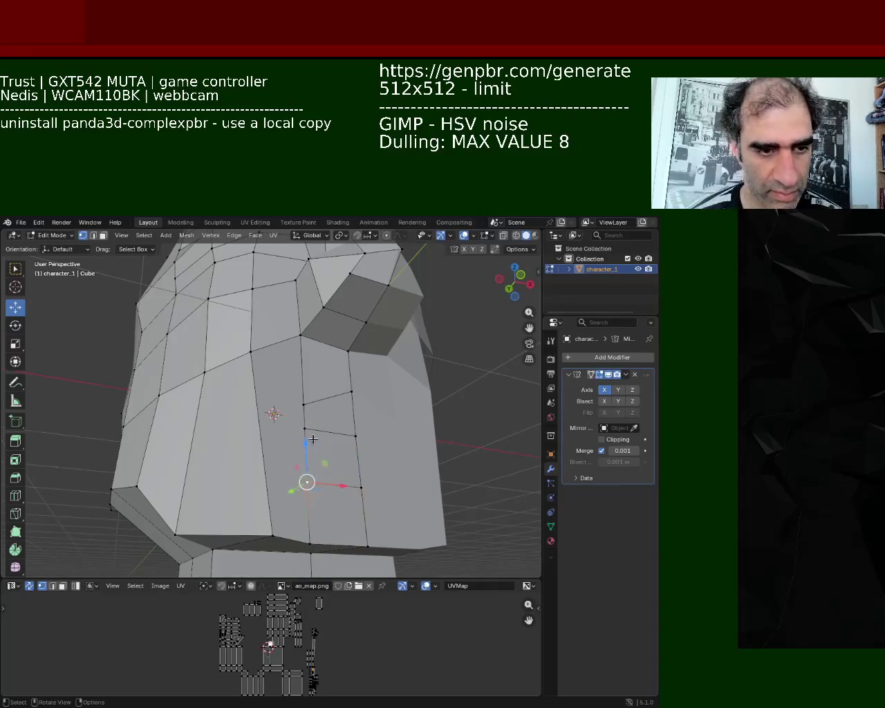
{"action": "key", "text": "g"}
{"action": "key", "text": "z"}
{"action": "left_click", "coordinate": [310, 415]}
{"action": "left_click", "coordinate": [361, 488]}
{"action": "key", "text": "g"}
{"action": "key", "text": "z"}
{"action": "left_click", "coordinate": [360, 456]}
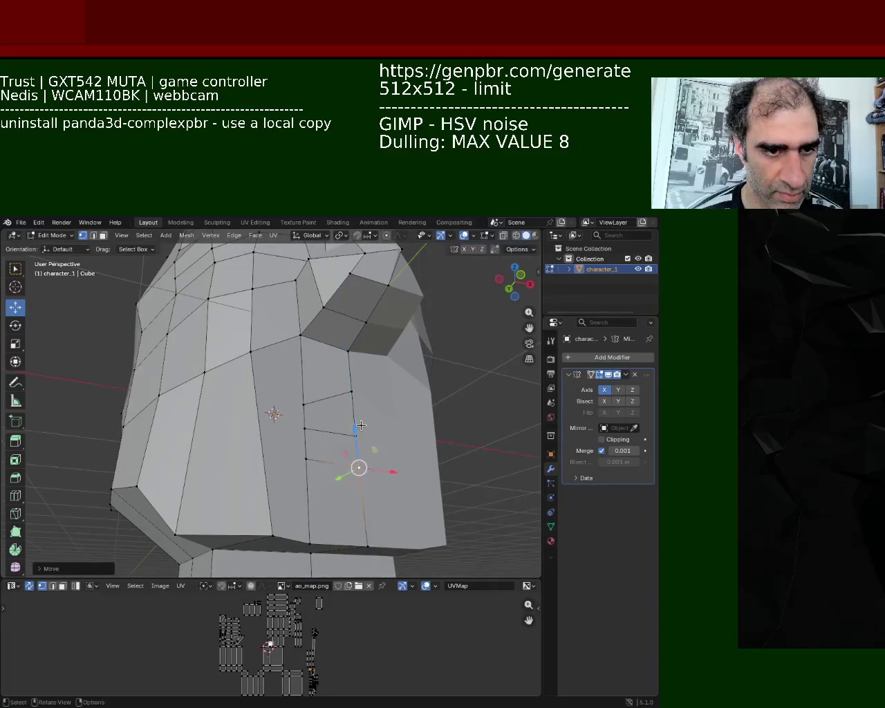
Lower the upper front vertex along Z
{"action": "left_click", "coordinate": [355, 433]}
{"action": "left_click", "coordinate": [352, 391]}
{"action": "key", "text": "g"}
{"action": "key", "text": "z"}
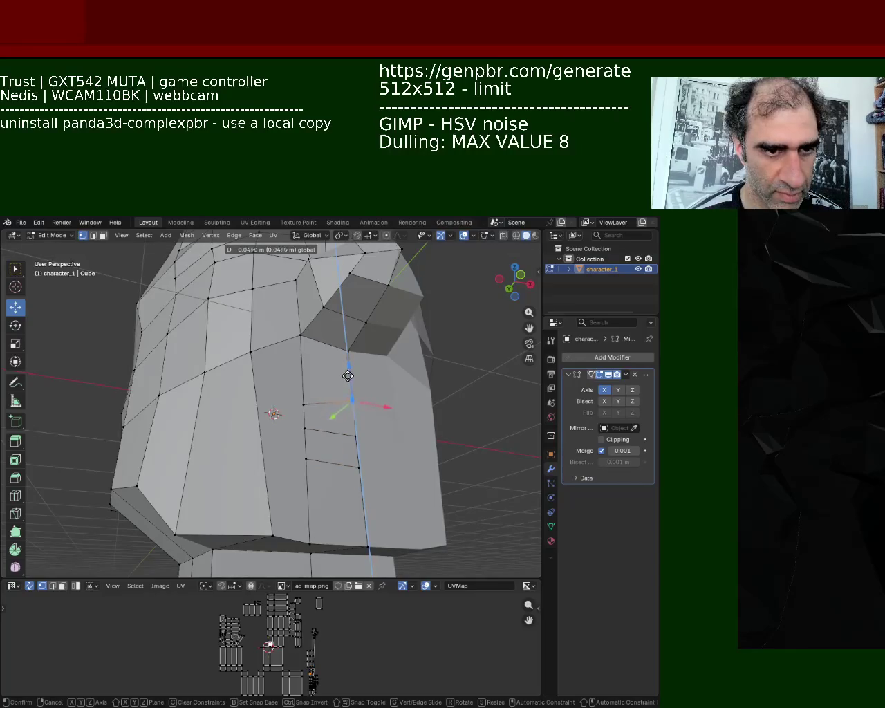
{"action": "left_click", "coordinate": [347, 372]}
Subdivide the selected front edges to add horizontal edge cuts
{"action": "left_click", "coordinate": [304, 403]}
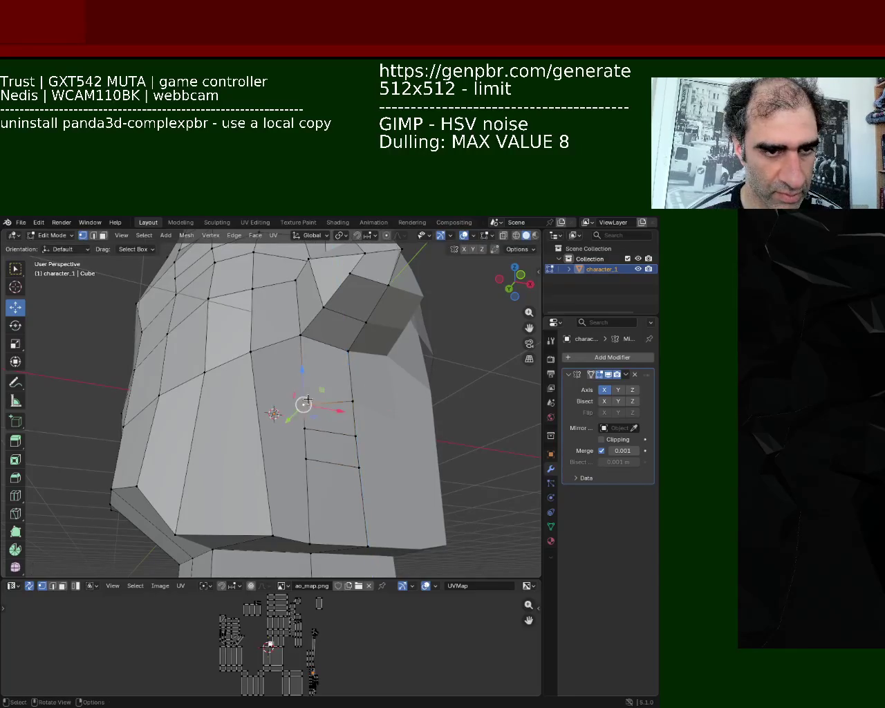
{"action": "left_click", "coordinate": [359, 467]}
{"action": "left_click", "coordinate": [355, 436]}
{"action": "key", "text": "ctrl+e"}
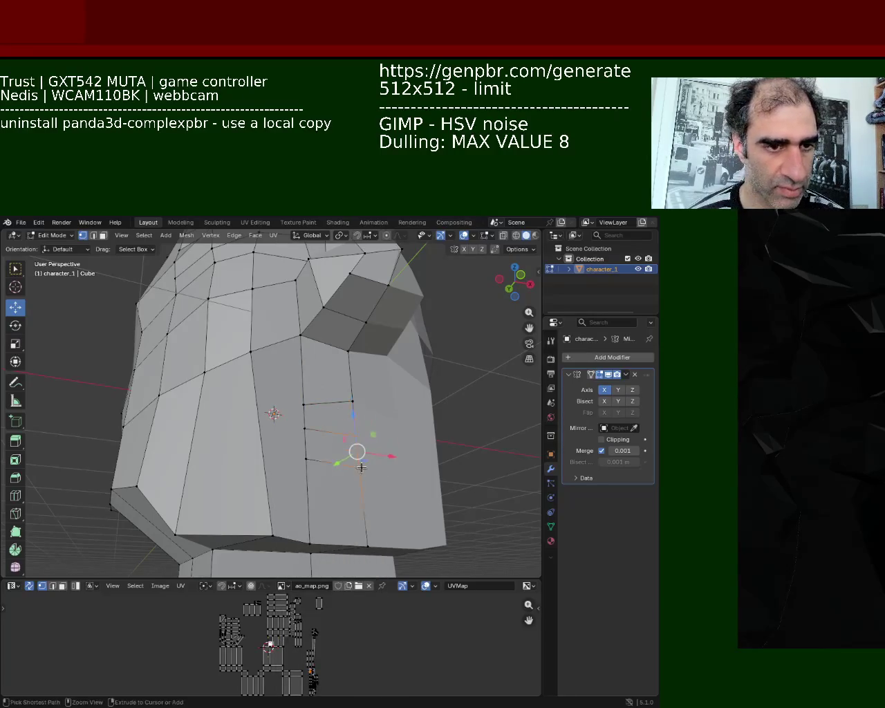
{"action": "right_click", "coordinate": [331, 444]}
{"action": "left_click", "coordinate": [305, 443]}
{"action": "left_click", "coordinate": [305, 442]}
Extrude the selected vertical edges leftward and place them
{"action": "key", "text": "ctrl+e"}
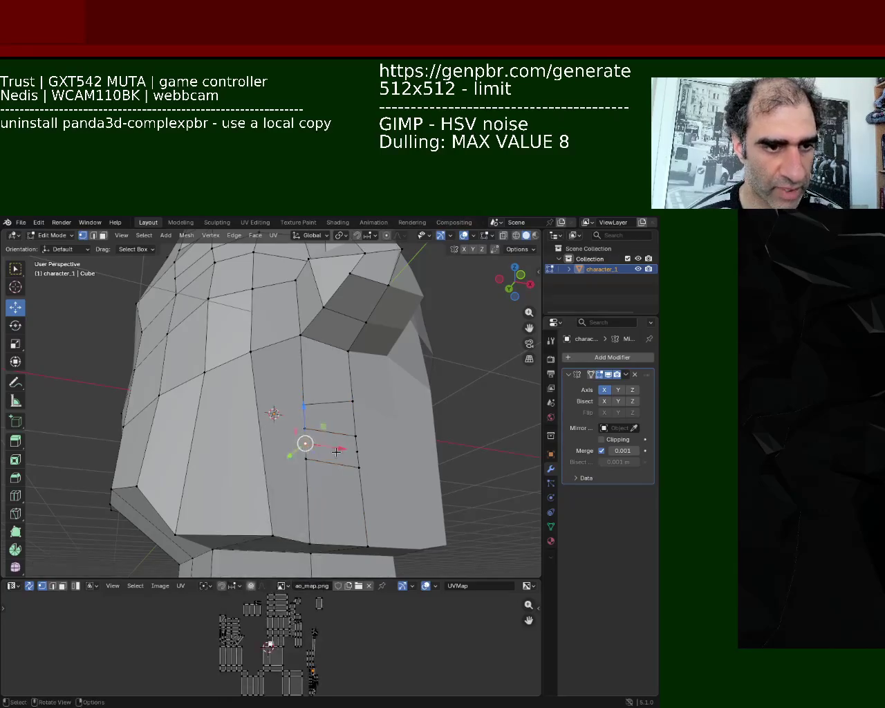
{"action": "left_click", "coordinate": [359, 452], "text": "shift"}
{"action": "left_click", "coordinate": [352, 397]}
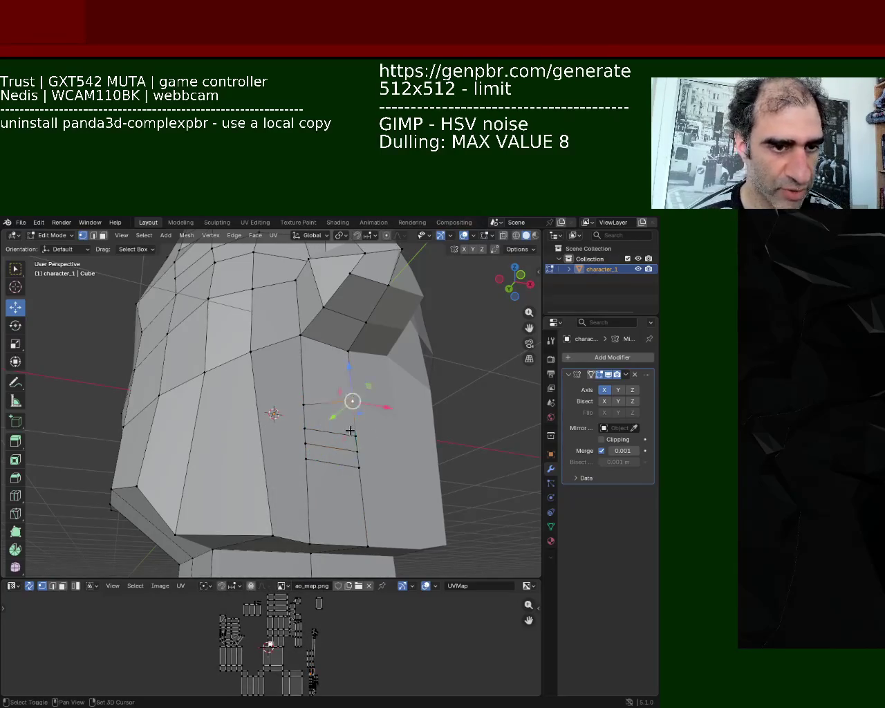
{"action": "left_click", "coordinate": [352, 419], "text": "shift"}
{"action": "key", "text": "ctrl+e"}
{"action": "left_click", "coordinate": [351, 435]}
{"action": "left_click", "coordinate": [304, 404]}
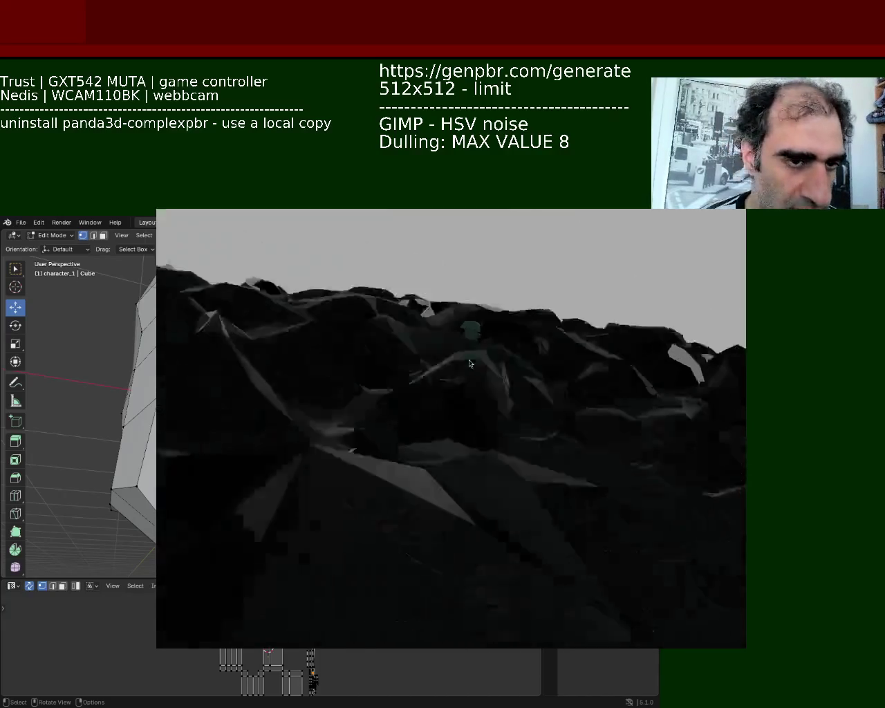
Tilt the game camera up to the horizon, then move in looking down at the character
{"action": "mouse_move", "coordinate": [461, 488]}
{"action": "left_mouse_down"}
{"action": "mouse_move", "coordinate": [469, 384]}
{"action": "mouse_move", "coordinate": [492, 390]}
{"action": "left_mouse_up"}
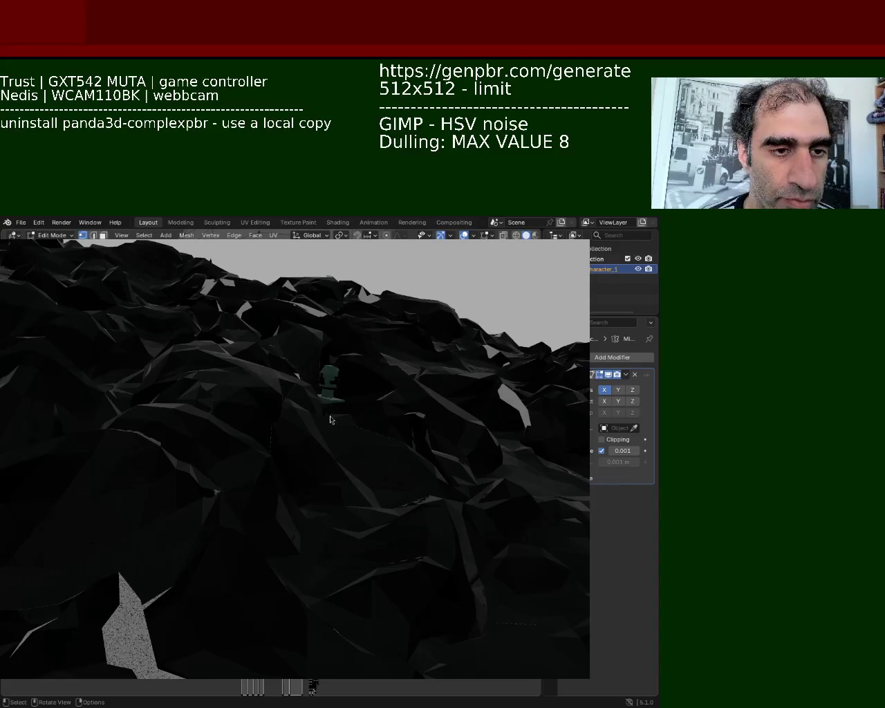
{"action": "left_click_drag", "start_coordinate": [331, 421], "coordinate": [341, 458]}
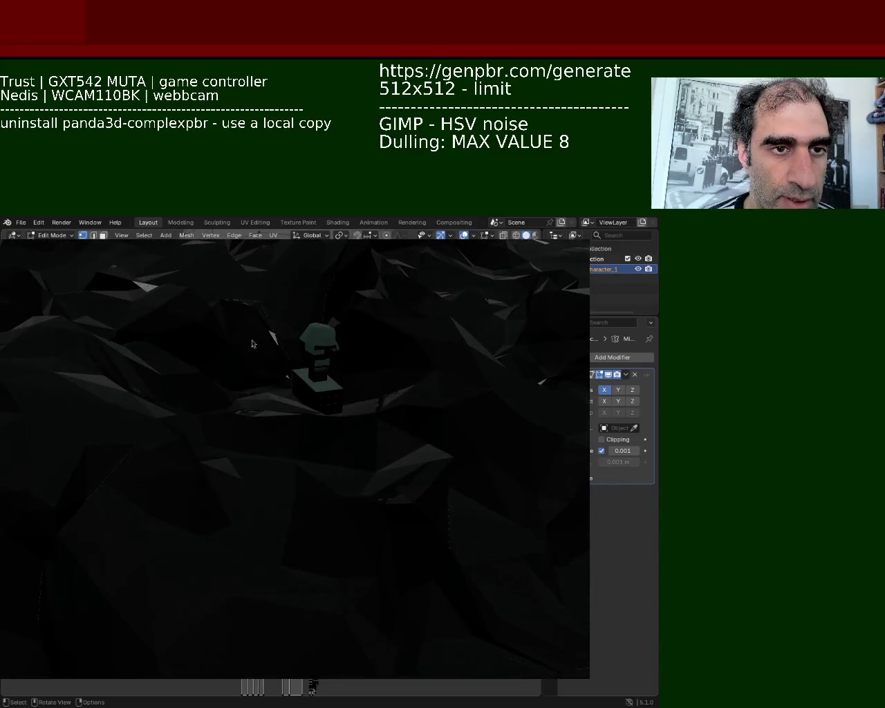